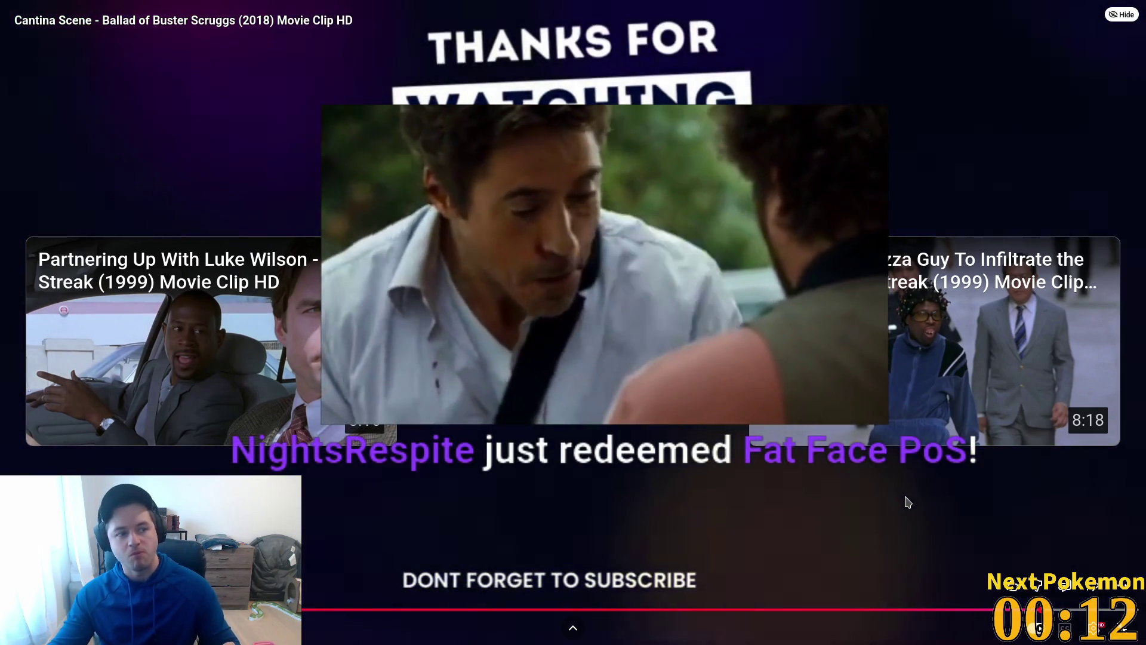
# Exit full-screen YouTube playback and minimize the browser to reveal both Alchemy game clients
pyautogui.click(1124, 627)
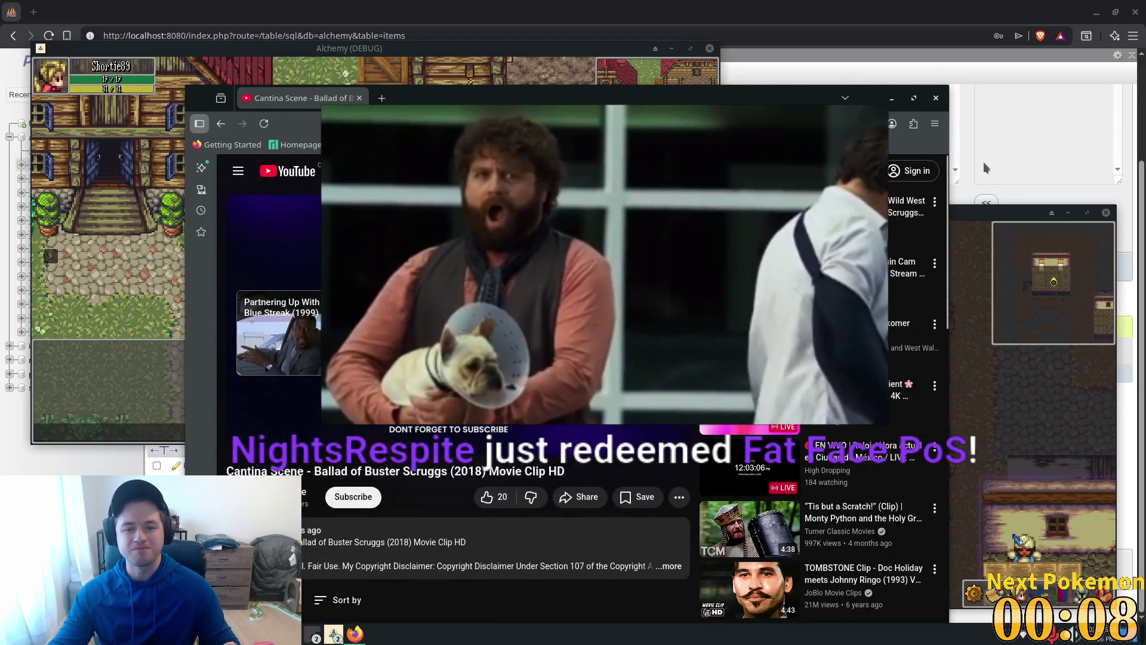
pyautogui.click(891, 99)
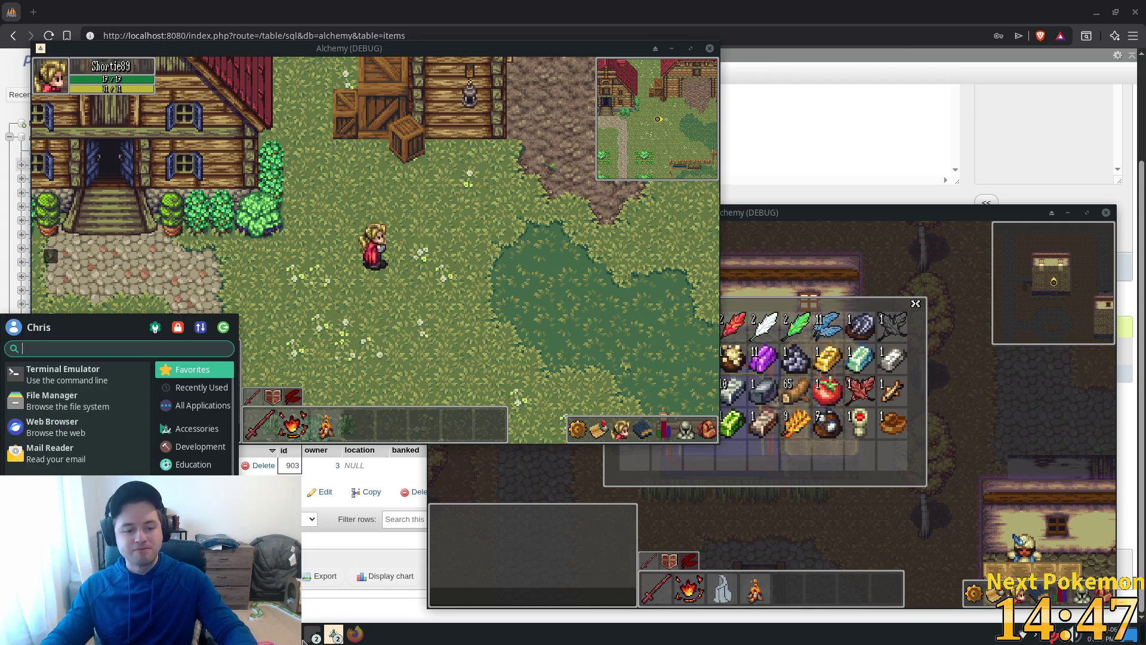
# Dismiss the taskbar window list and bring forward the Godot editor showing player_items.gd
pyautogui.click(335, 634)
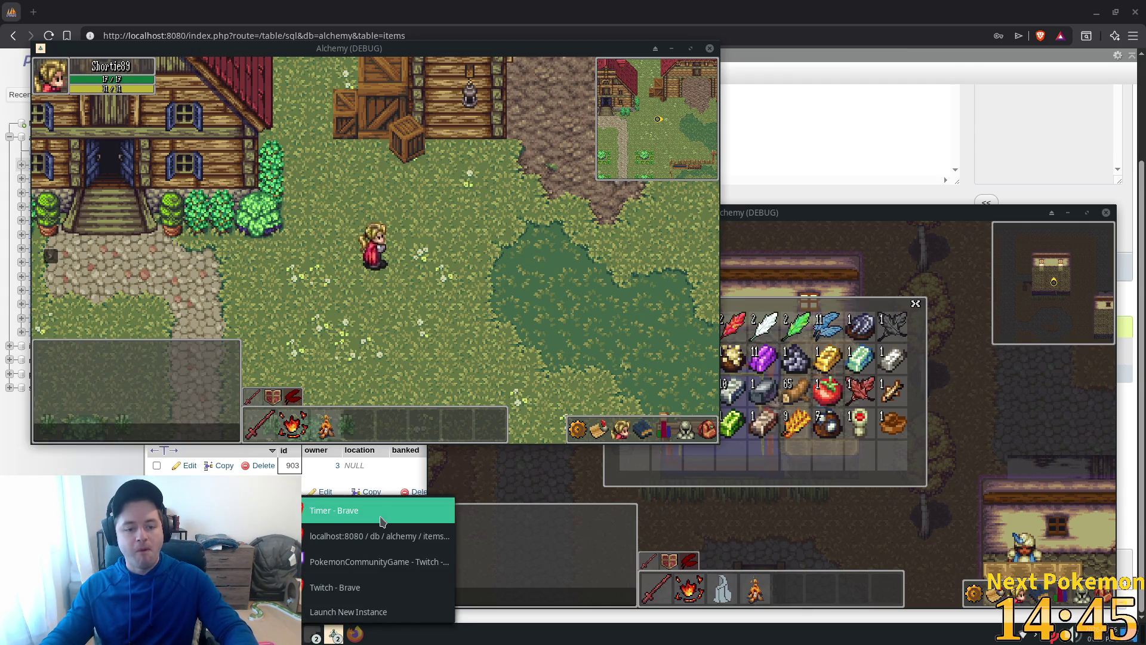
pyautogui.click(359, 587)
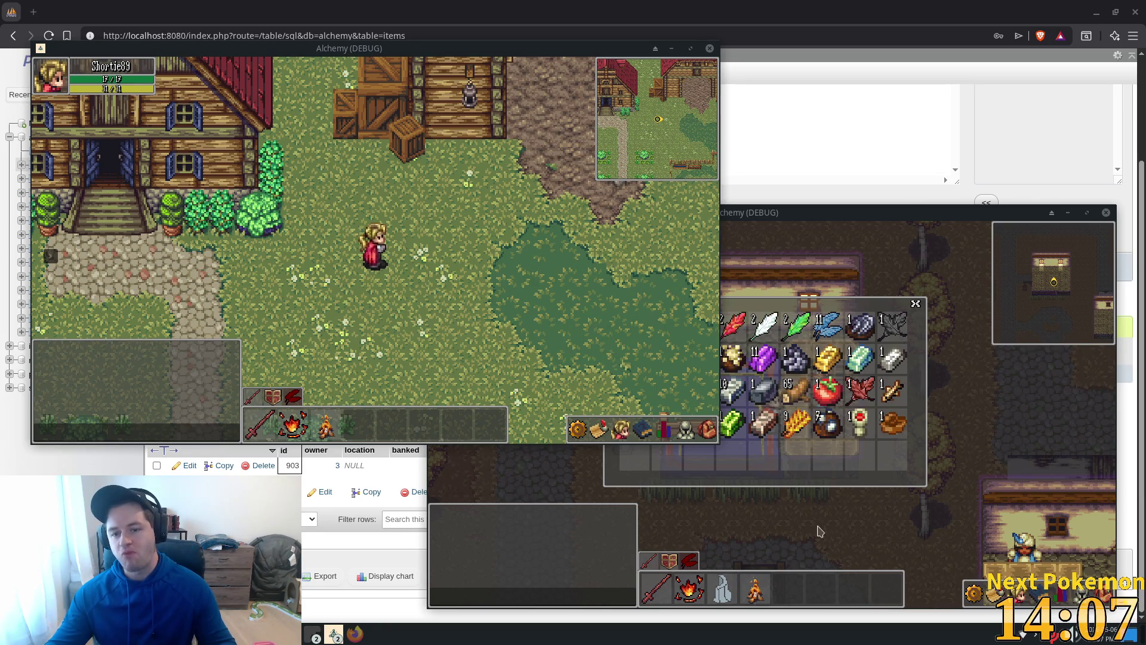
pyautogui.hotkey('alt', 'Tab')
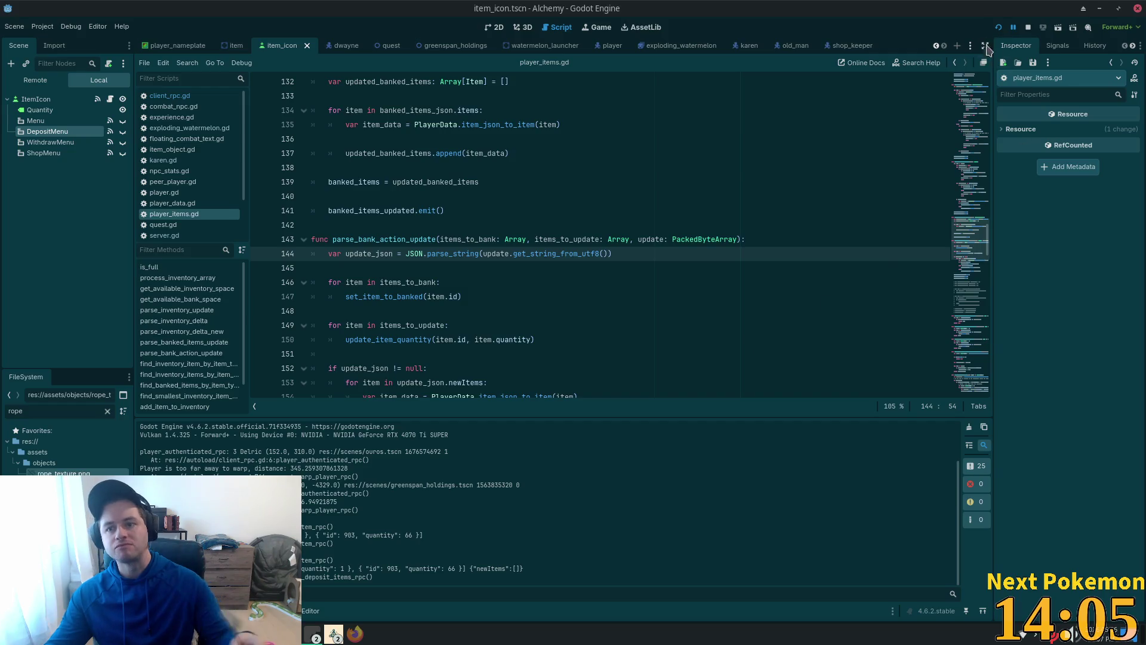
# Relaunch the Alchemy debug game over the editor, then list the open taskbar windows
pyautogui.hotkey('alt', 'Tab')
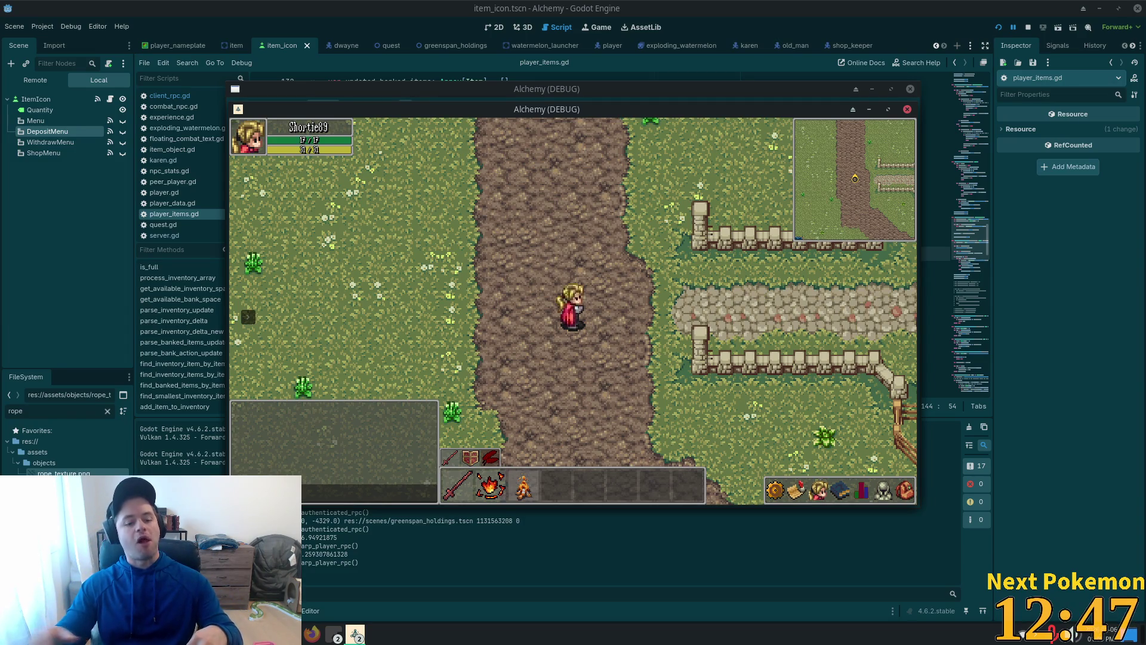
pyautogui.click(312, 632)
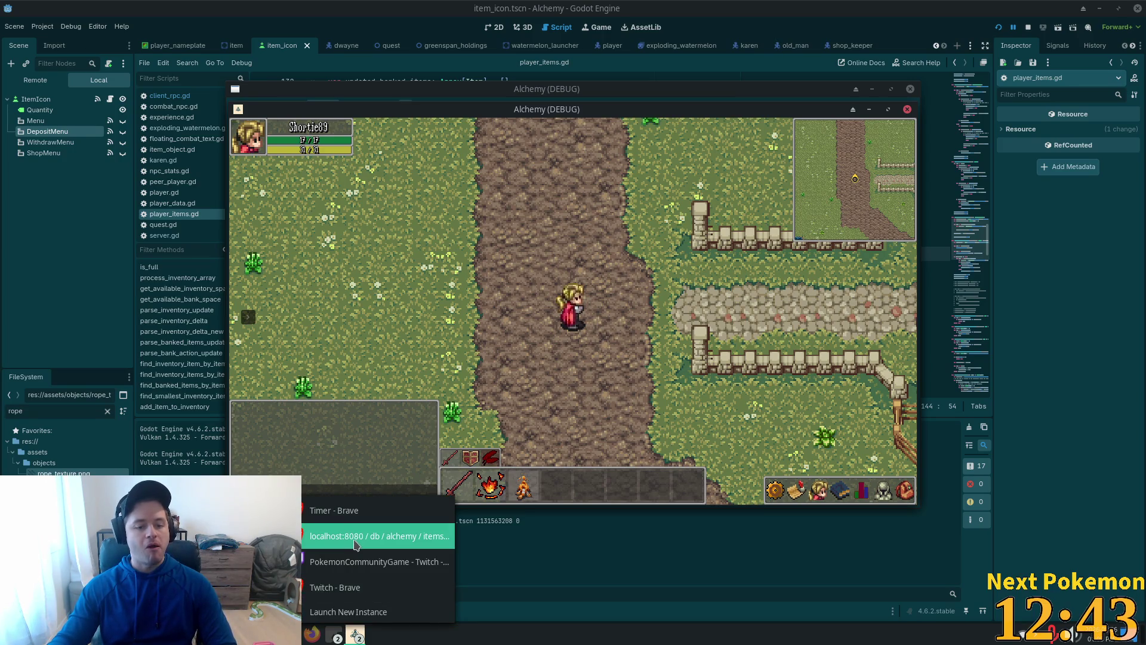
# Open the PokemonCommunityGame pop-out's Shop, showing the $55154 balance and balls for sale
pyautogui.click(348, 561)
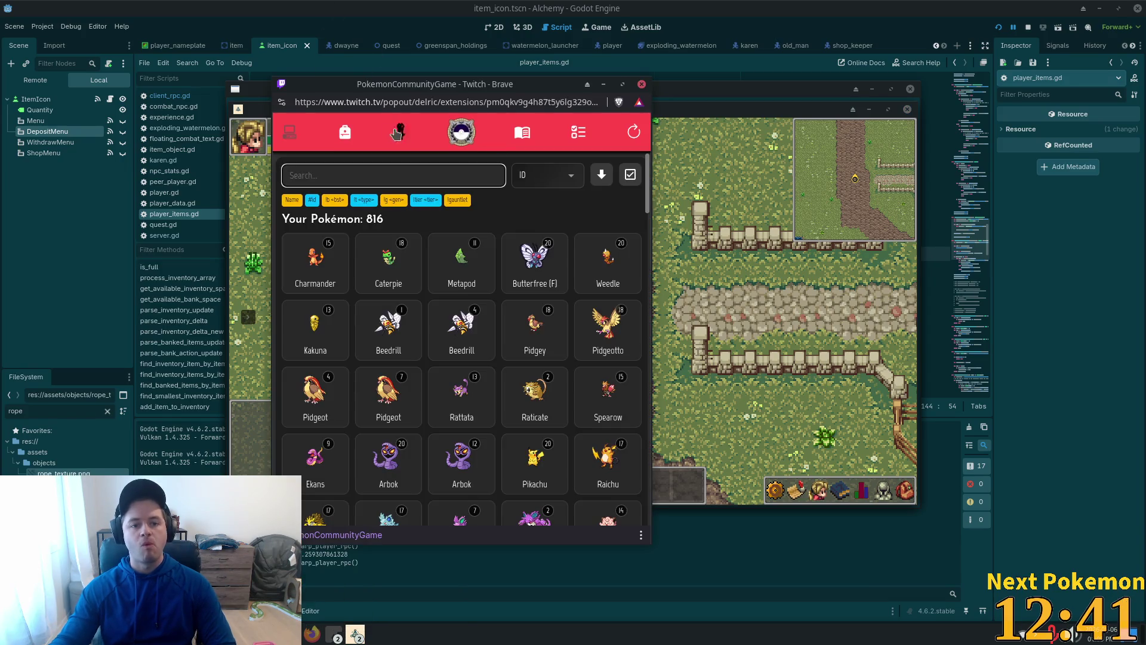
pyautogui.click(349, 134)
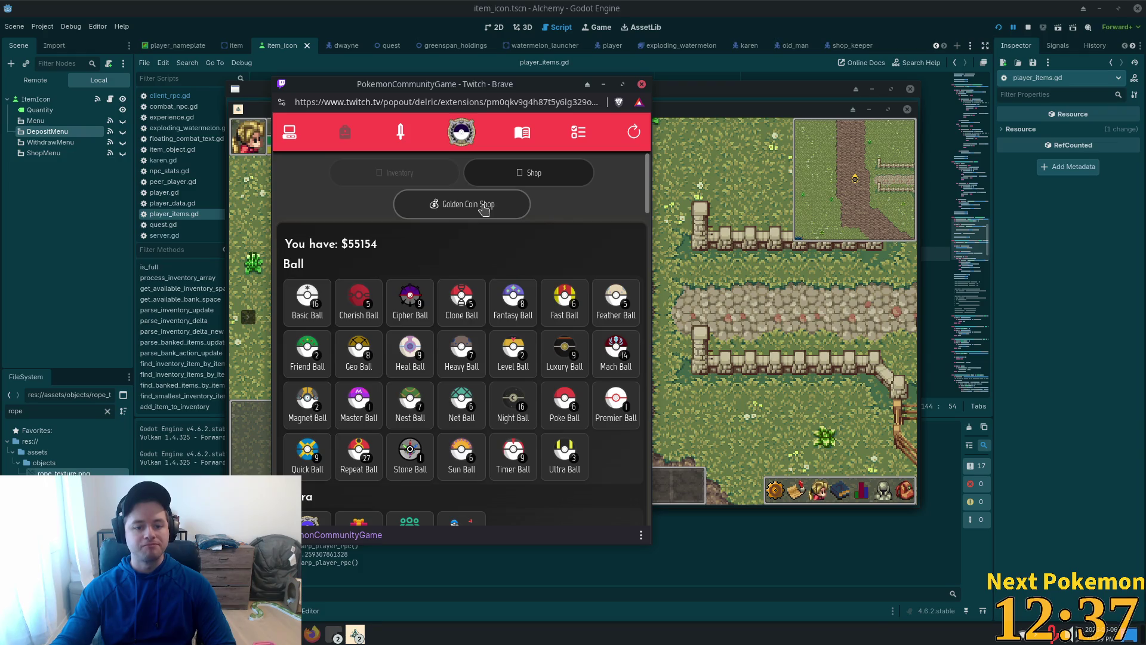
pyautogui.click(519, 183)
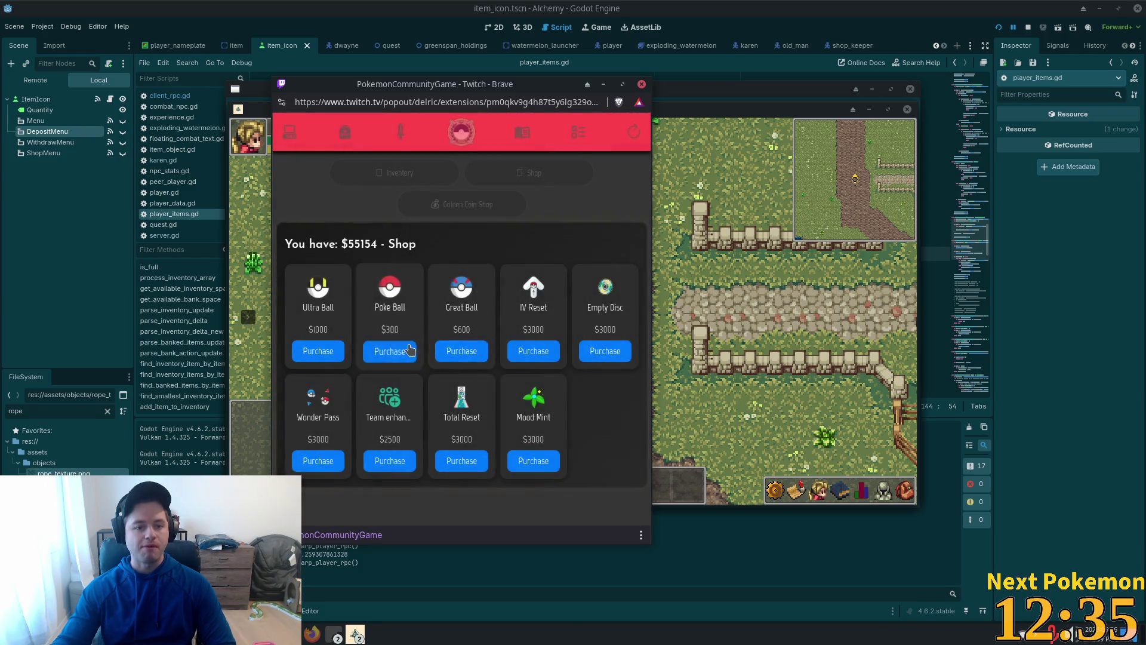
# Check ball catch rates: Great Ball 55%, Ultra Ball 80%, then view the Poke Ball
pyautogui.click(477, 295)
pyautogui.moveTo(309, 323); pyautogui.dragTo(308, 323)
pyautogui.doubleClick(311, 328)
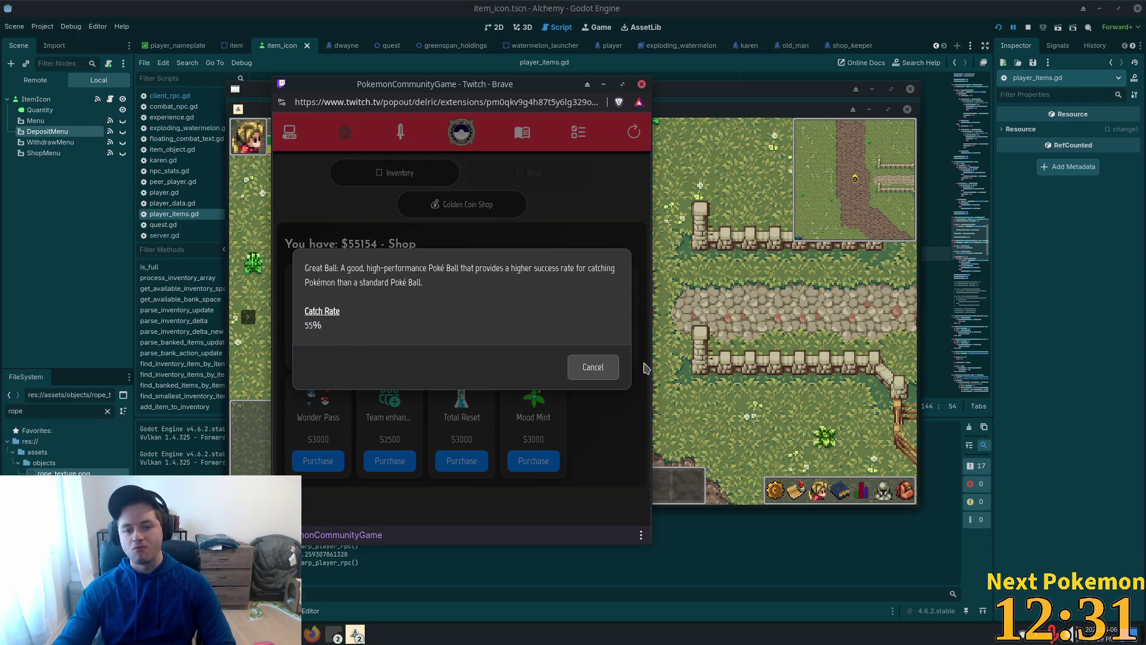
pyautogui.click(591, 367)
pyautogui.click(335, 298)
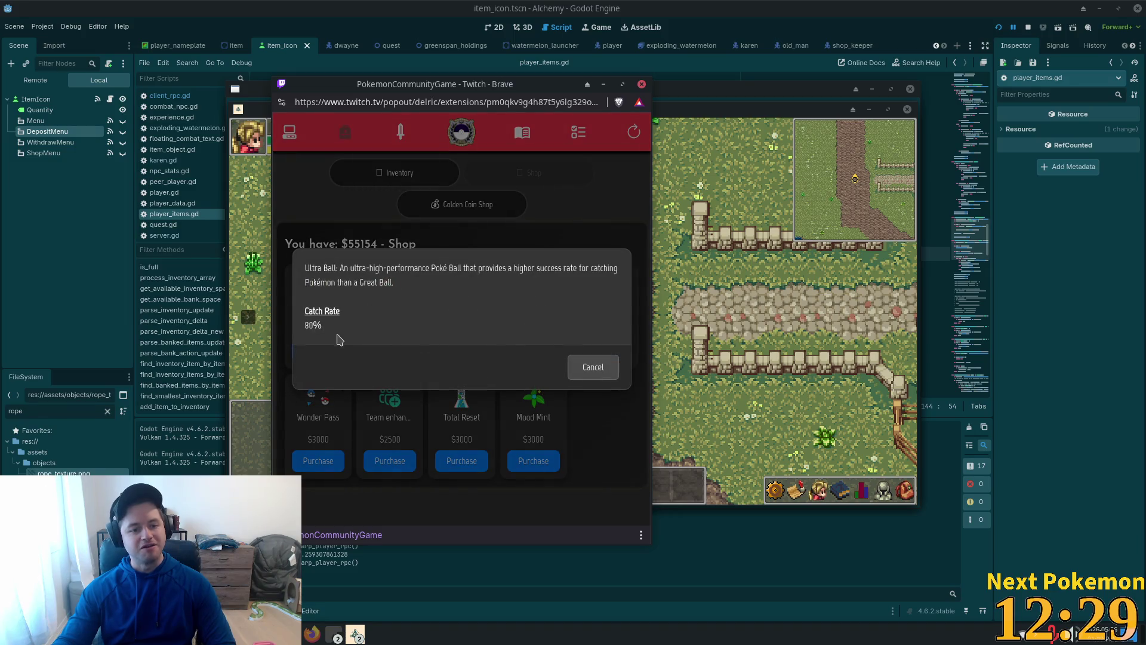
pyautogui.moveTo(338, 340); pyautogui.dragTo(306, 330)
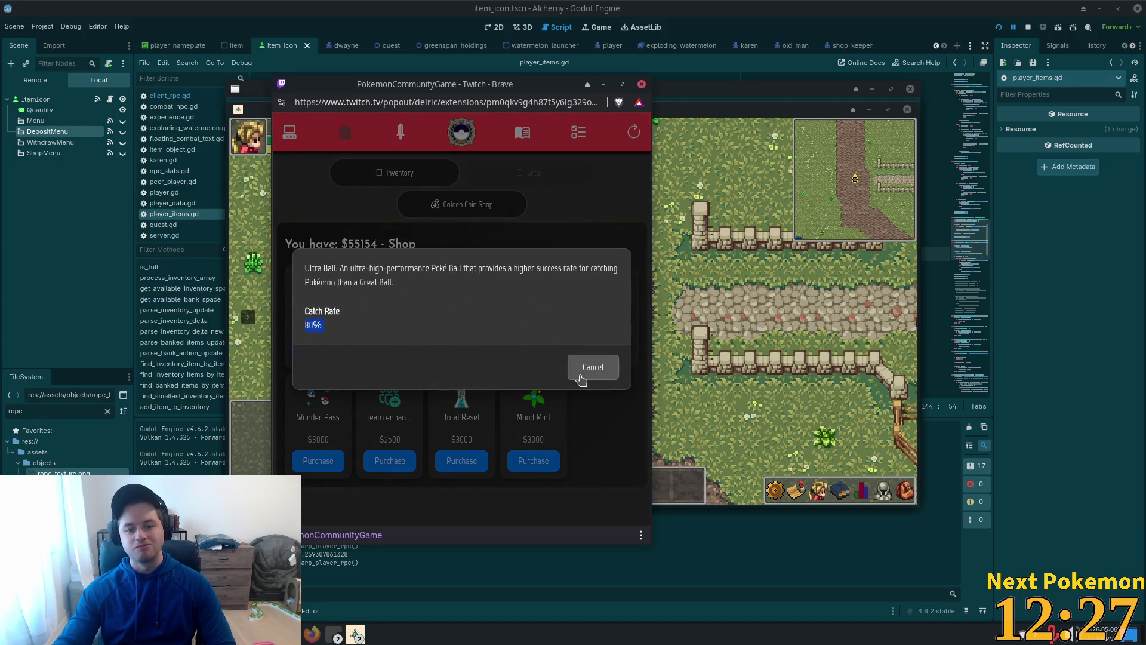
pyautogui.click(592, 366)
pyautogui.click(388, 299)
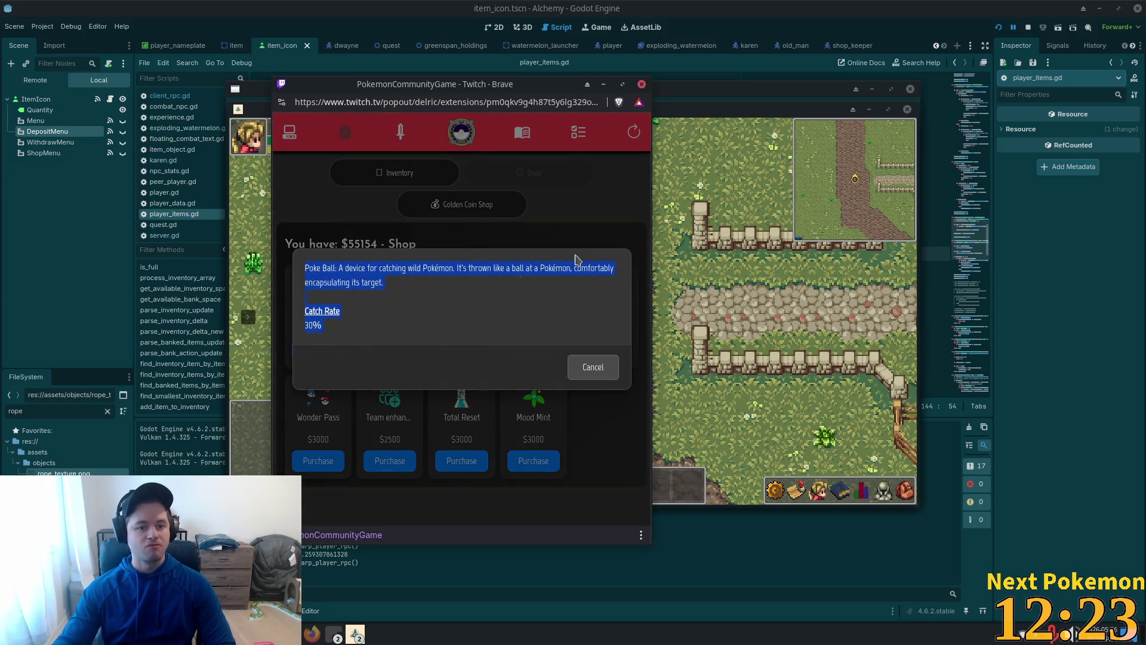
pyautogui.click(592, 367)
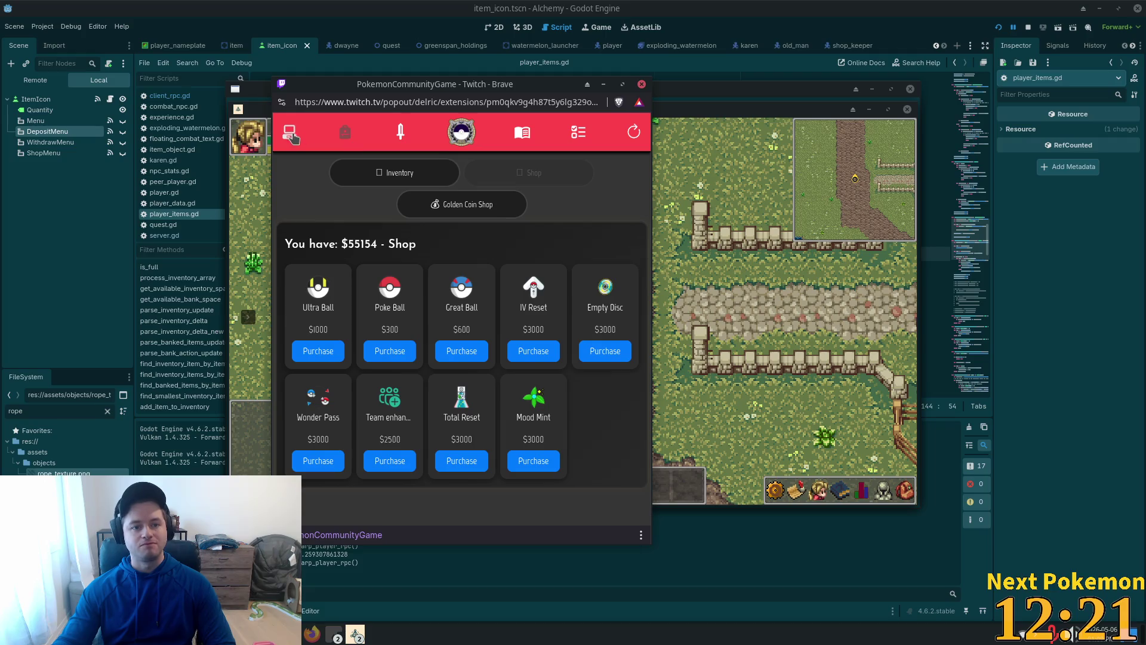
# Return to the owned Pokémon list, then raise the Alchemy (DEBUG) game window
pyautogui.click(302, 137)
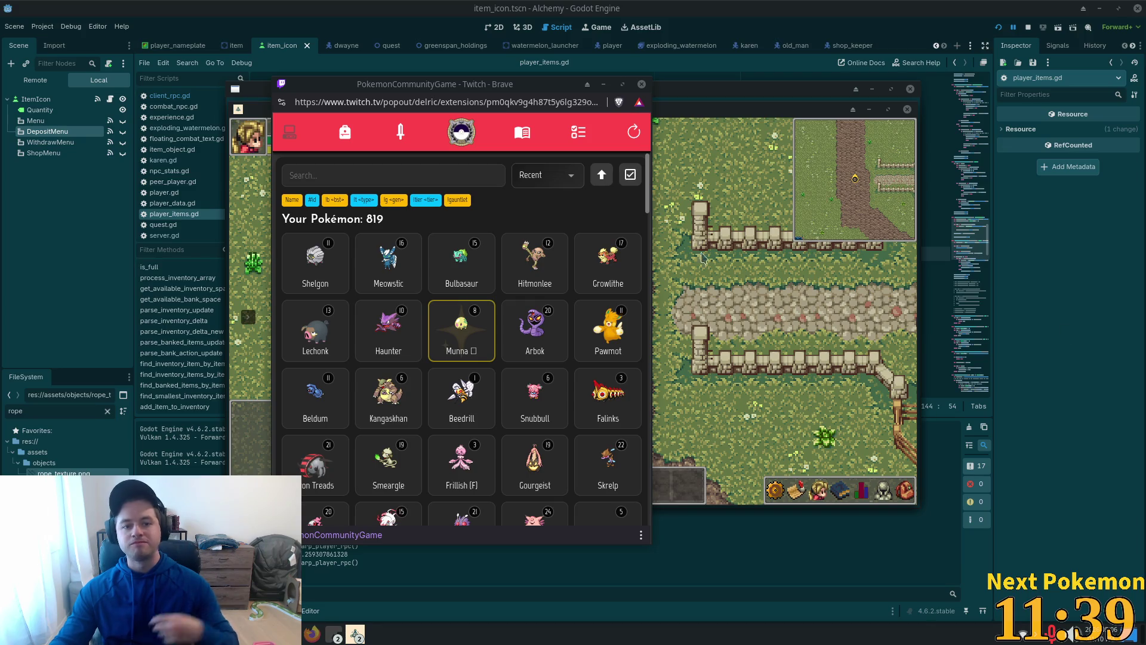
pyautogui.click(706, 117)
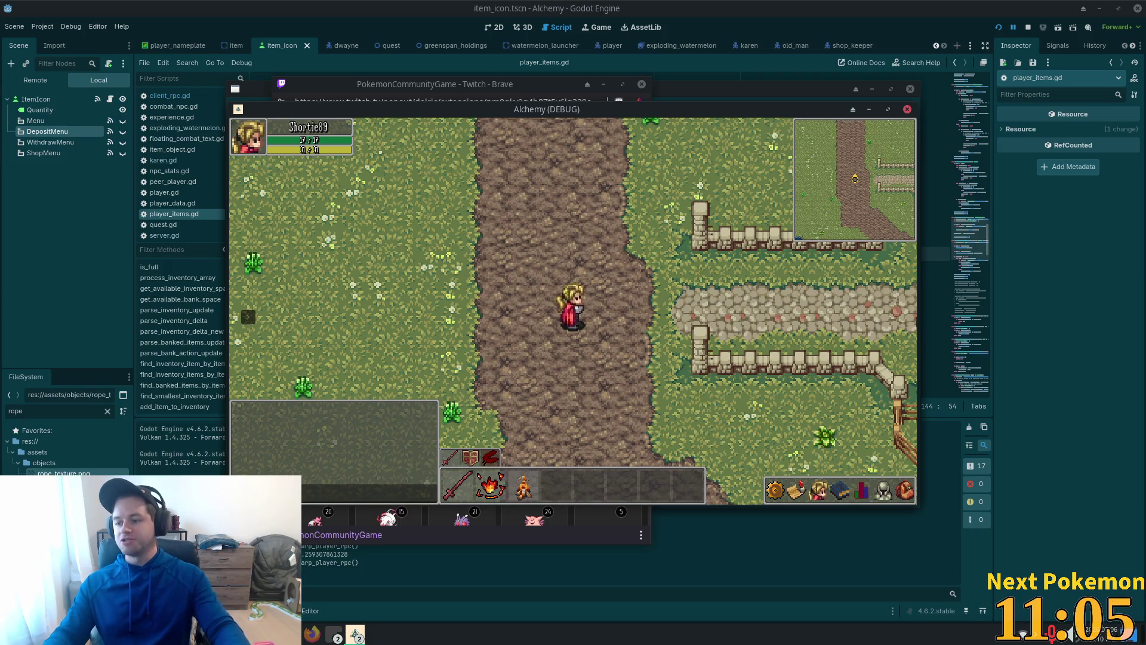
# Raise the Godot script editor, then switch to server.gd in Cursor
pyautogui.click(818, 28)
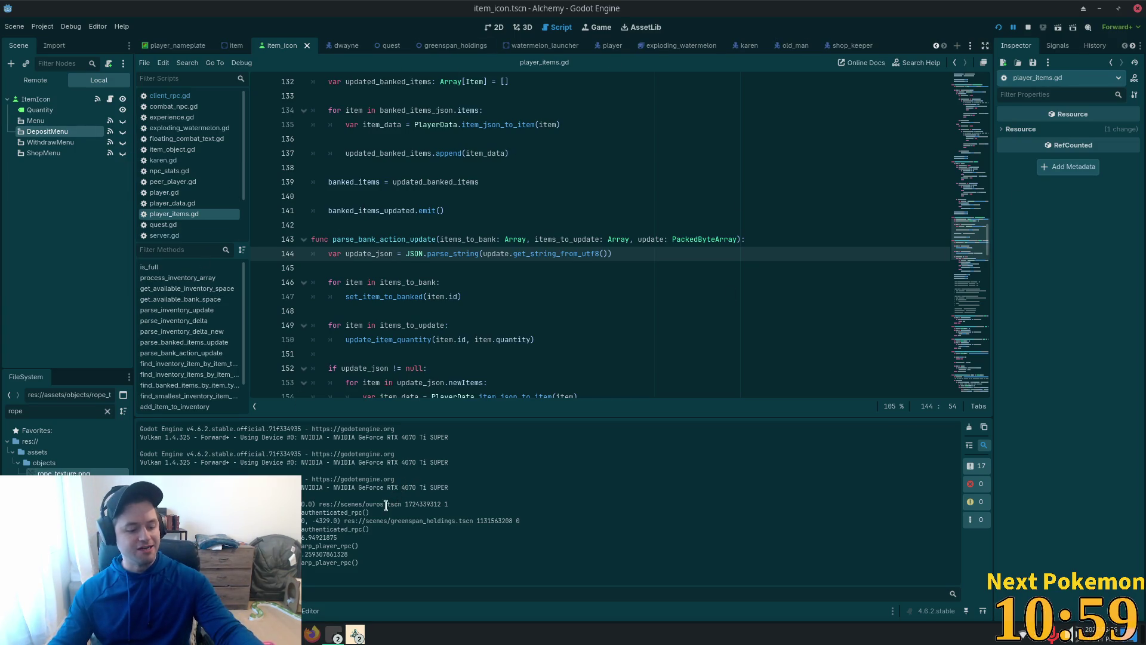
pyautogui.hotkey('alt', 'Tab')
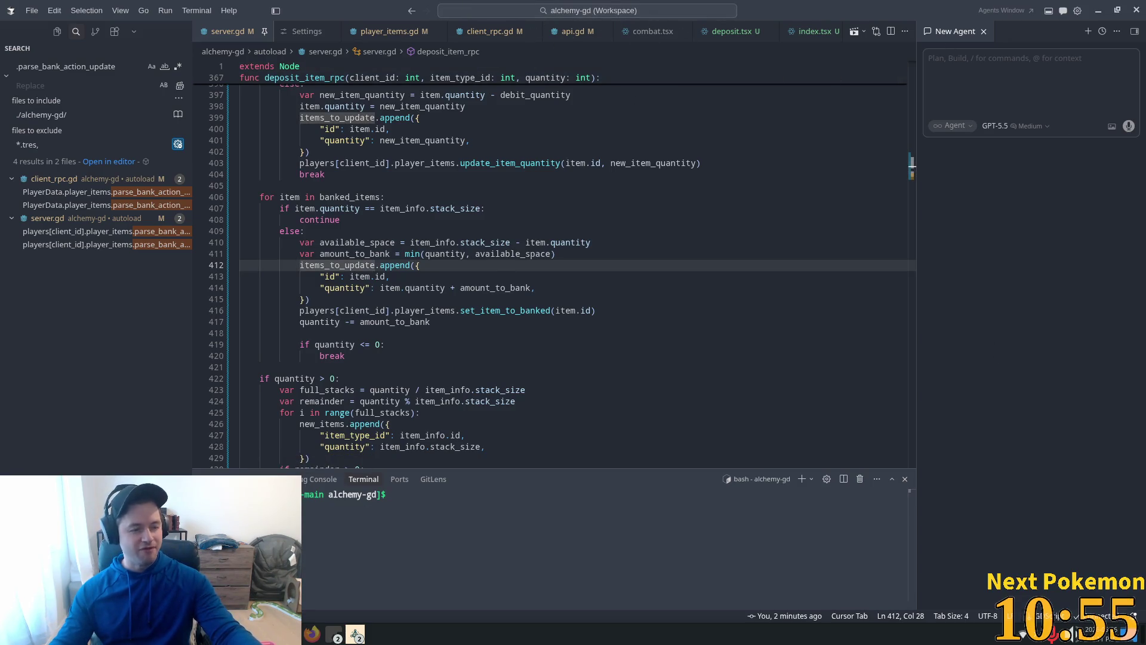
# After reviewing deposit_item_rpc in server.gd, return to player_items.gd in Godot
pyautogui.hotkey('alt', 'Tab')
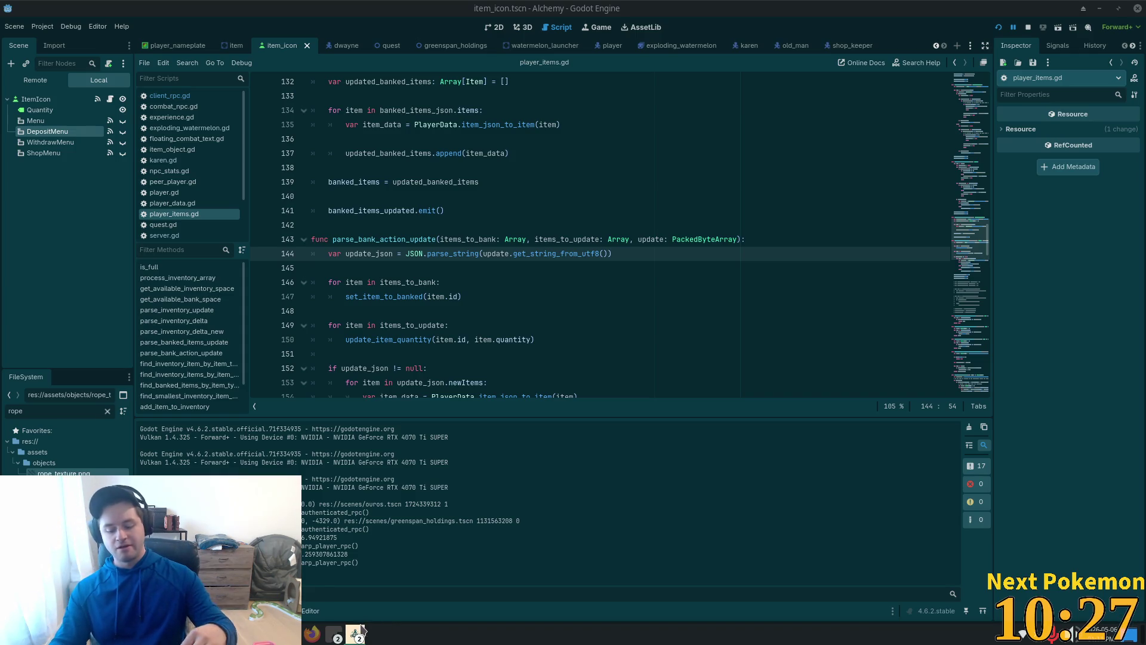
# Load the pasted Rick and Morty State of Georgia clip URL in YouTube, then return to Godot
pyautogui.click(312, 634)
pyautogui.click(588, 124)
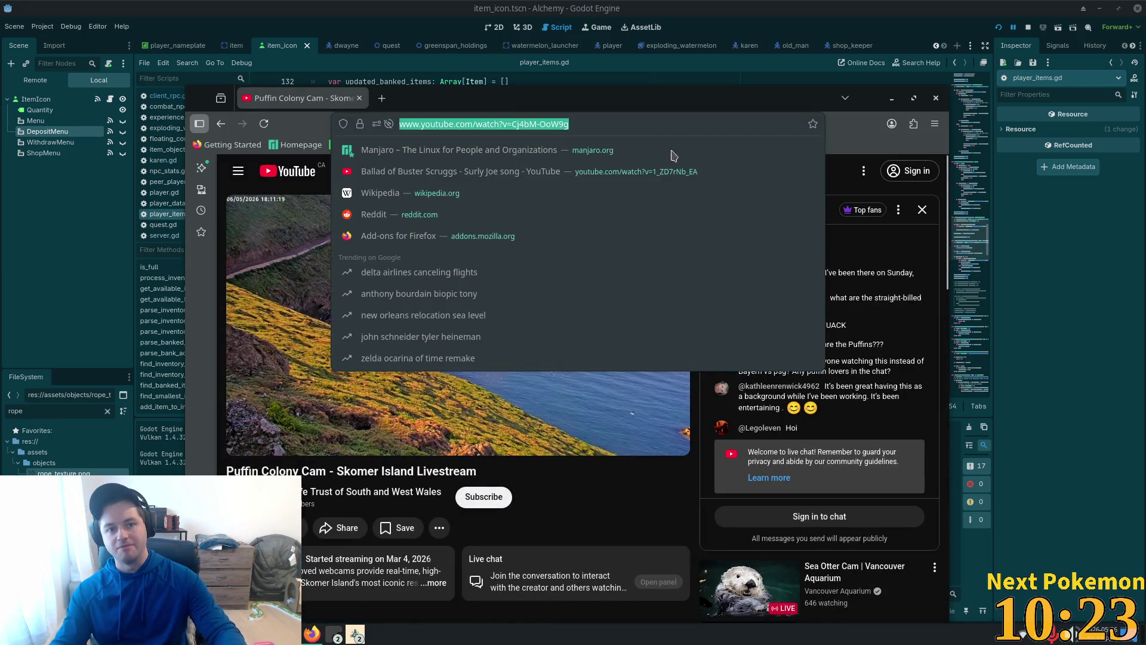
pyautogui.write('https://www.youtube.com/watch?v=7vN_PEmeKb0')
pyautogui.press('Return')
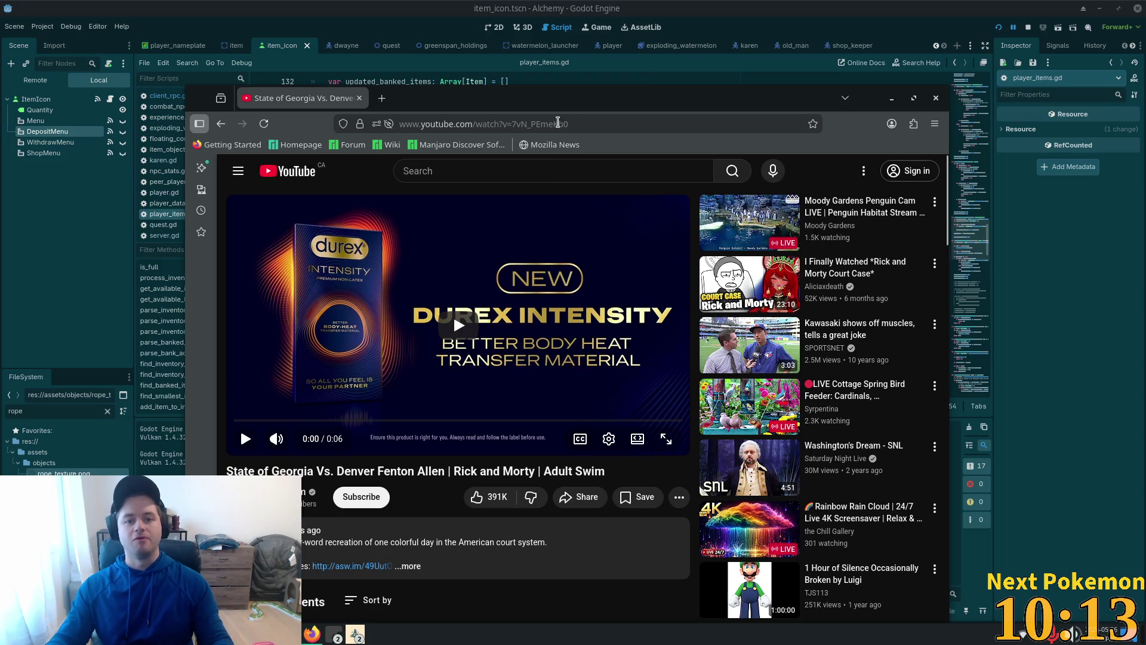
pyautogui.hotkey('alt', 'Tab')
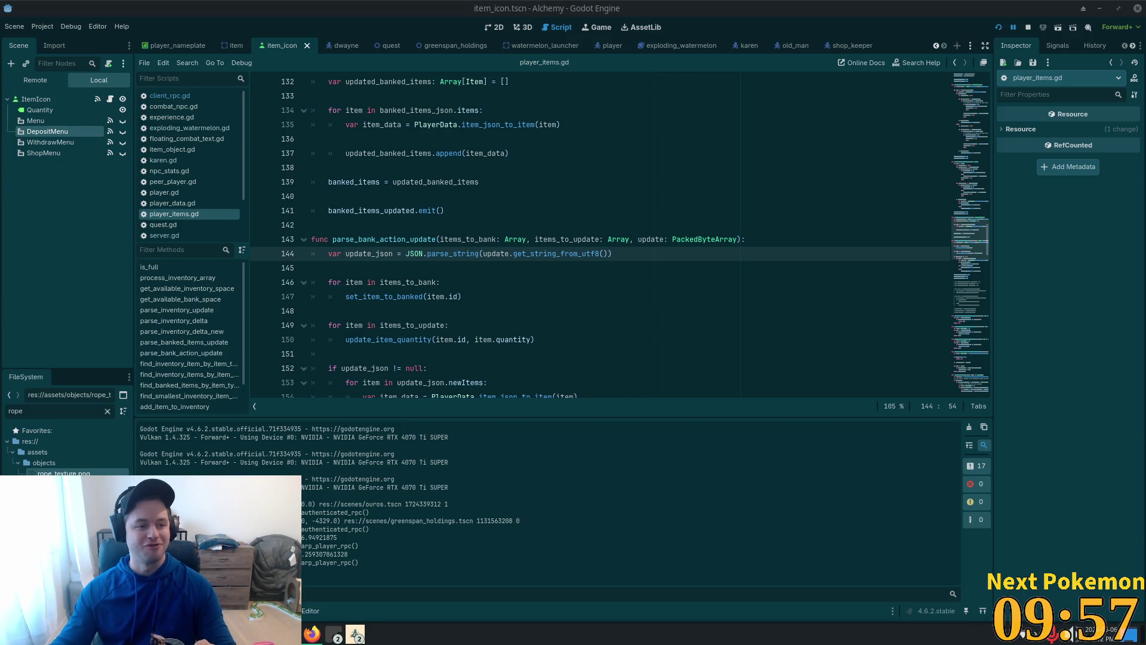
# Drag the Firefox window with the courtroom clip to the centre, in front of Godot
pyautogui.moveTo(597, 27)
pyautogui.mouseDown()
pyautogui.moveTo(573, 20)
pyautogui.moveTo(562, 38)
pyautogui.moveTo(516, 7)
pyautogui.moveTo(526, 0)
pyautogui.mouseUp()
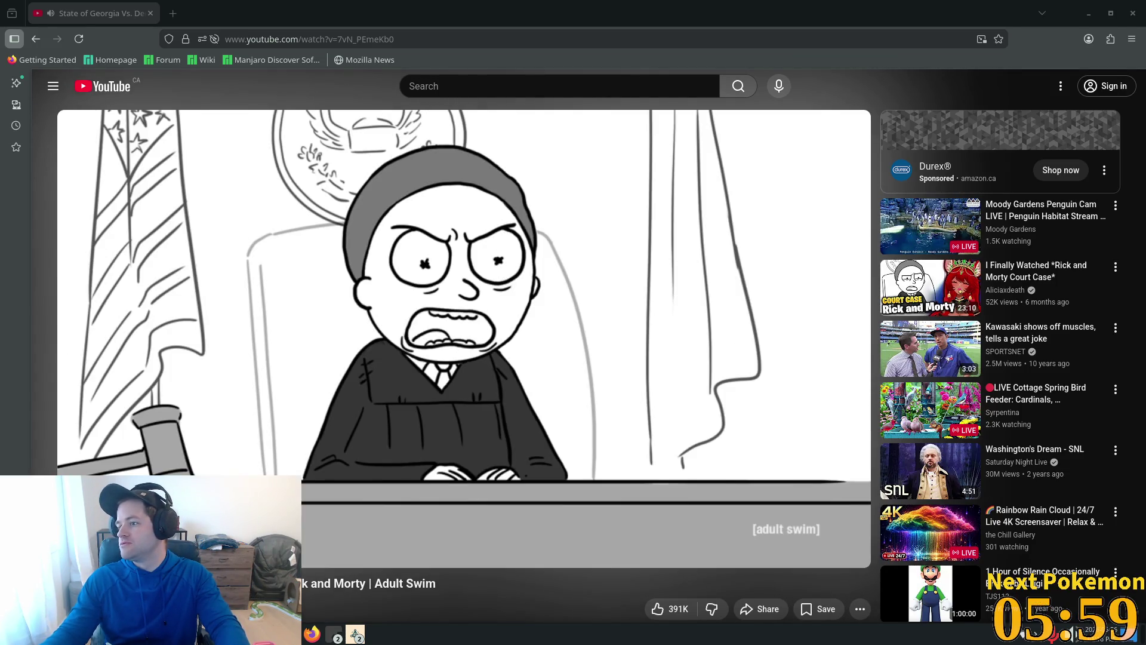
pyautogui.hotkey('alt', 'Tab')
pyautogui.moveTo(985, 358); pyautogui.dragTo(526, 308)
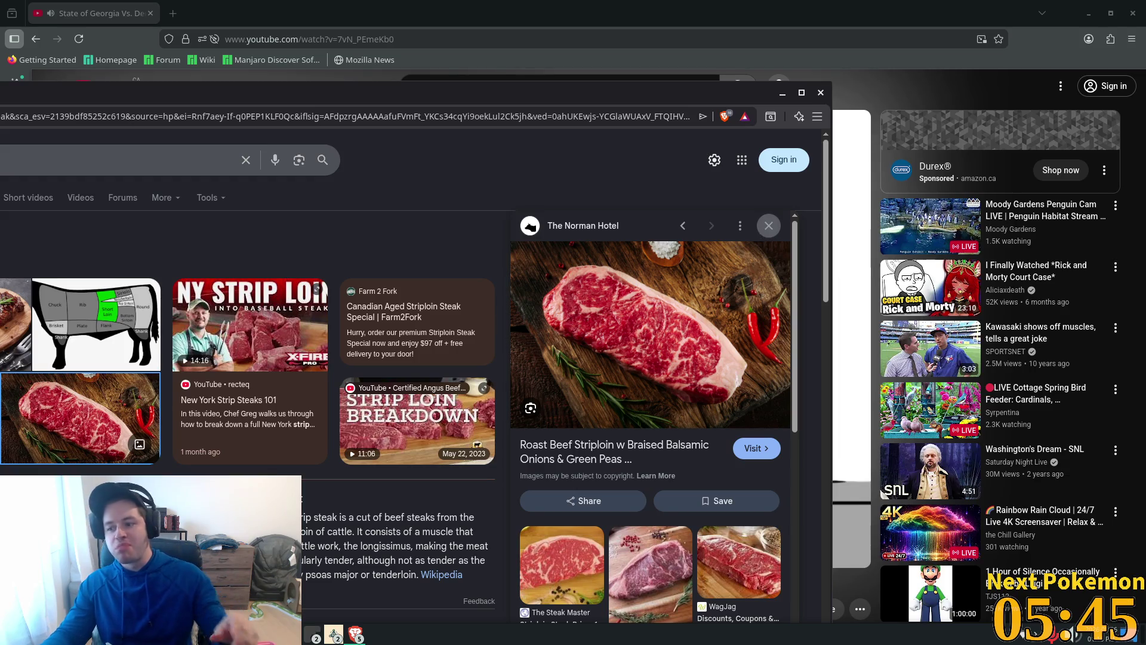
pyautogui.moveTo(902, 294)
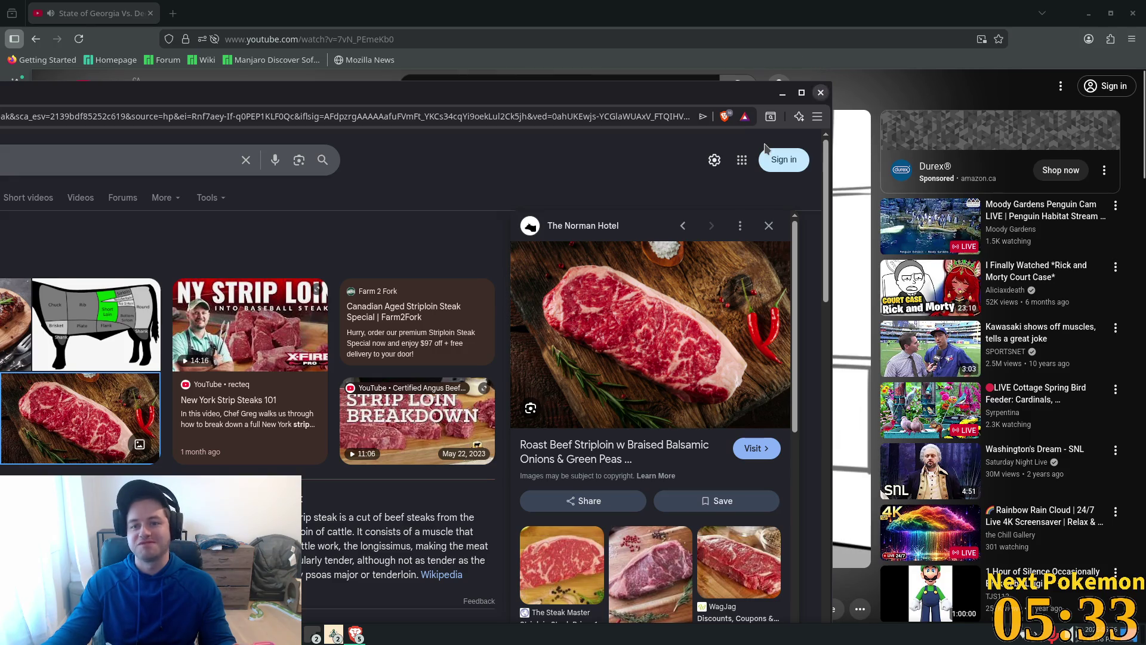
# Close the Google Images steak search window to reveal the playing courtroom clip
pyautogui.click(820, 92)
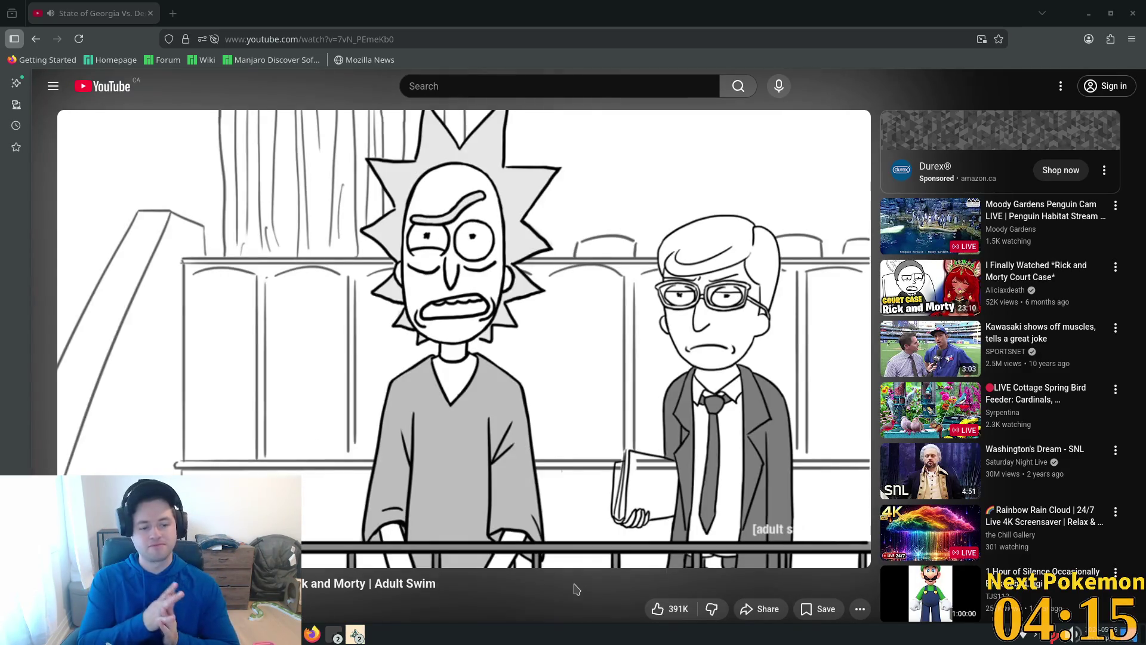
pyautogui.moveTo(667, 344)
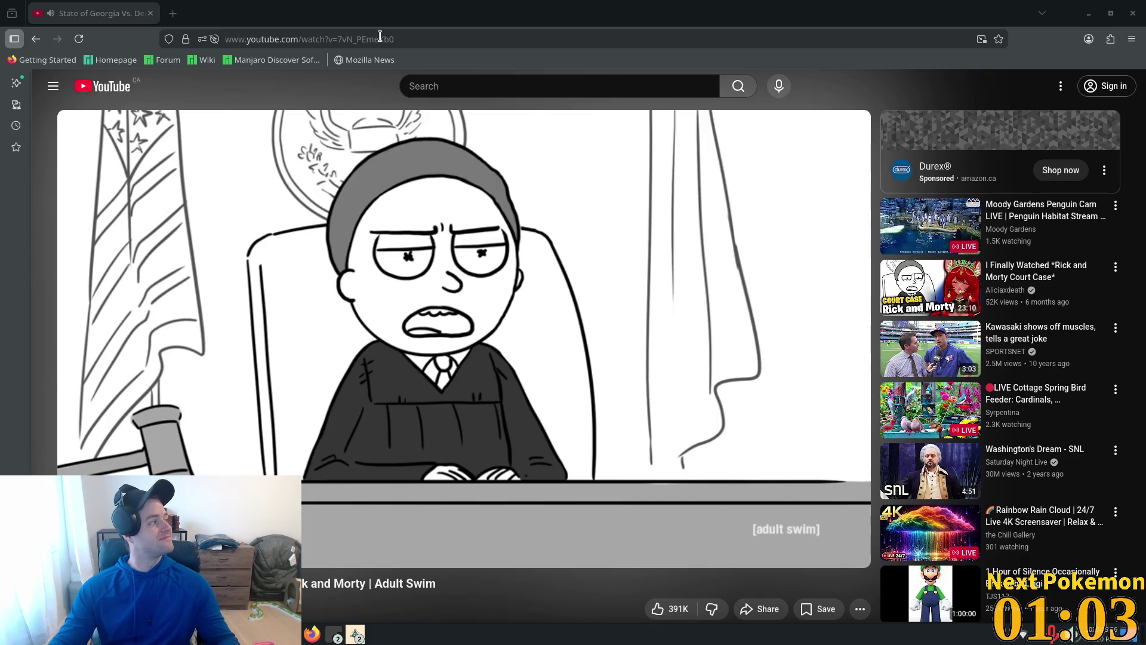
# Paste the ajc.com article link into the address bar and load the AJC article
pyautogui.click(380, 36)
pyautogui.write('https://www.ajc.com/blog/legal/georgia-judge-loses-over-vulgar-courtroom-exchange/HdGhOUUitjOngl6G6g3Q6K/')
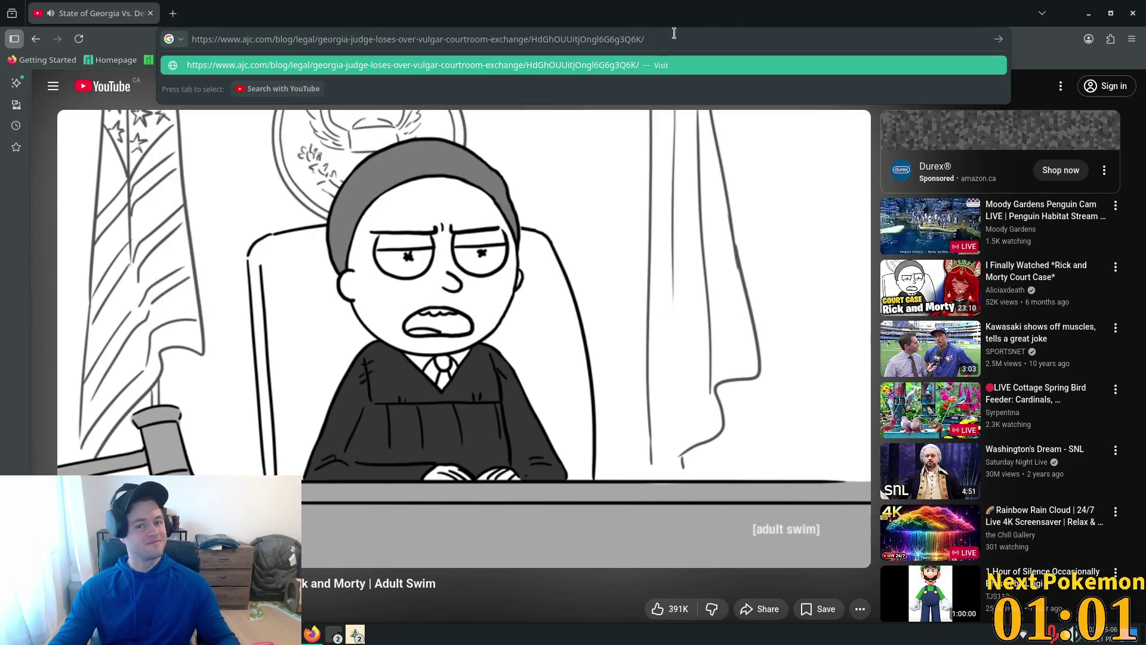
pyautogui.press('Return')
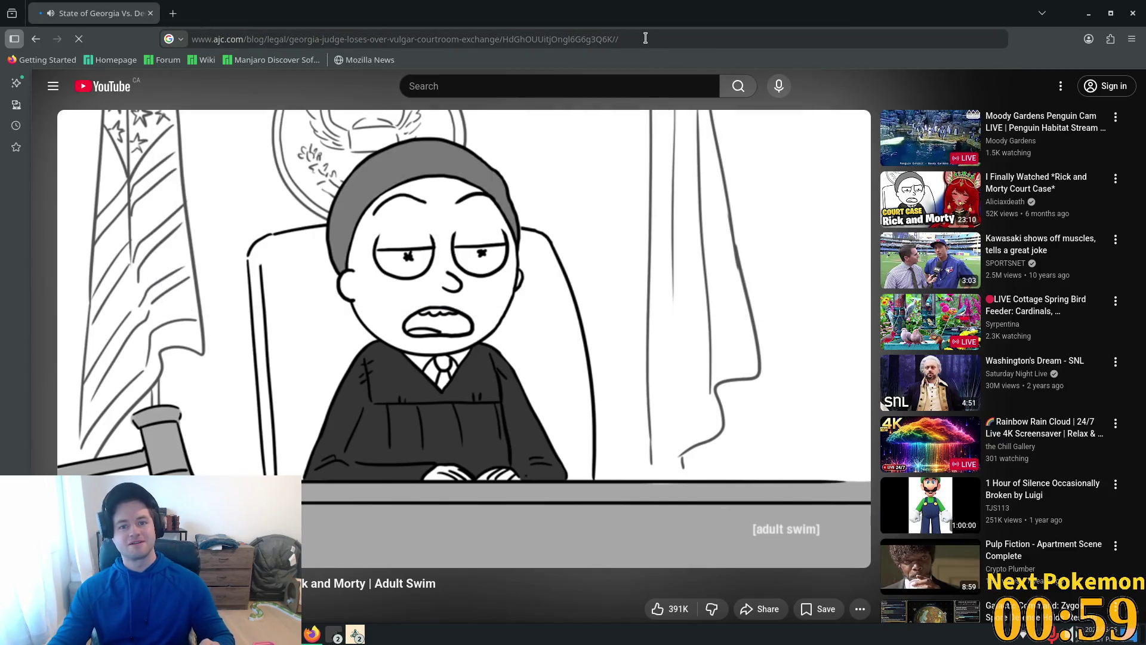
pyautogui.click(646, 38)
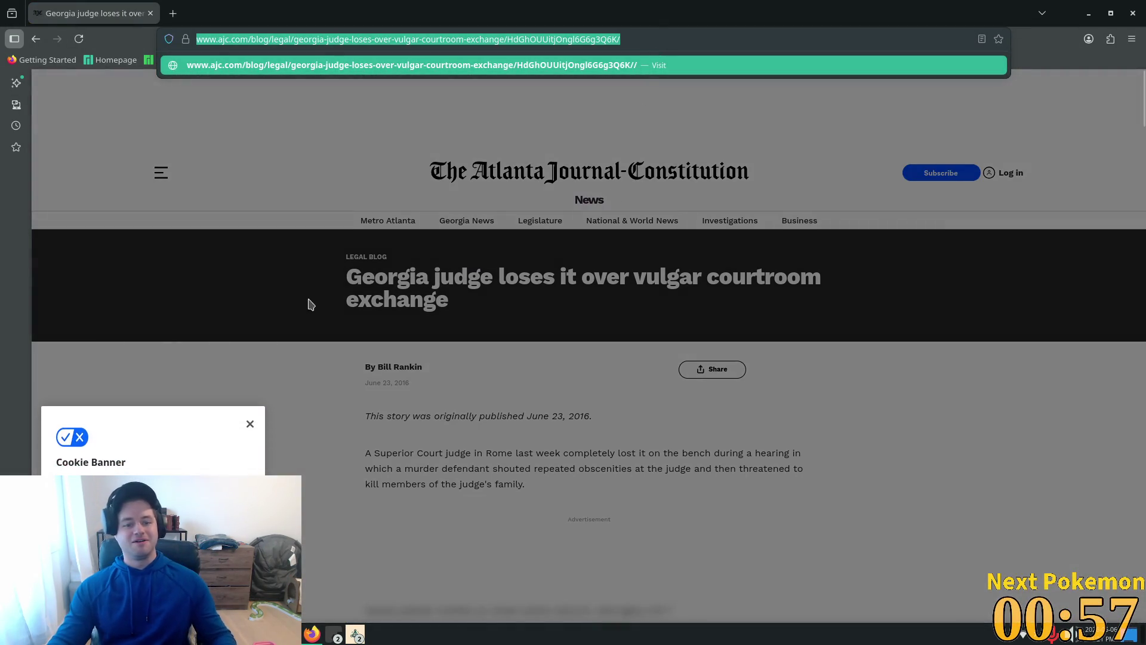
pyautogui.click(310, 305)
# Close the AJC cookie banner and scroll down into the article
pyautogui.scroll(-5, 1013, 342)
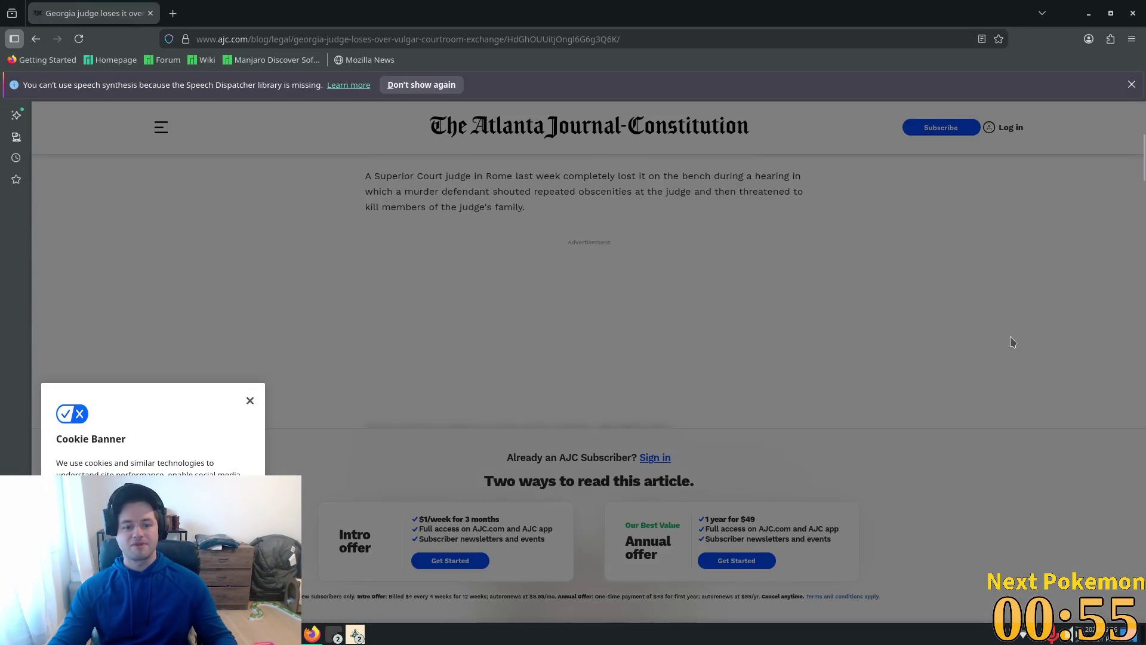
pyautogui.scroll(-5, 993, 340)
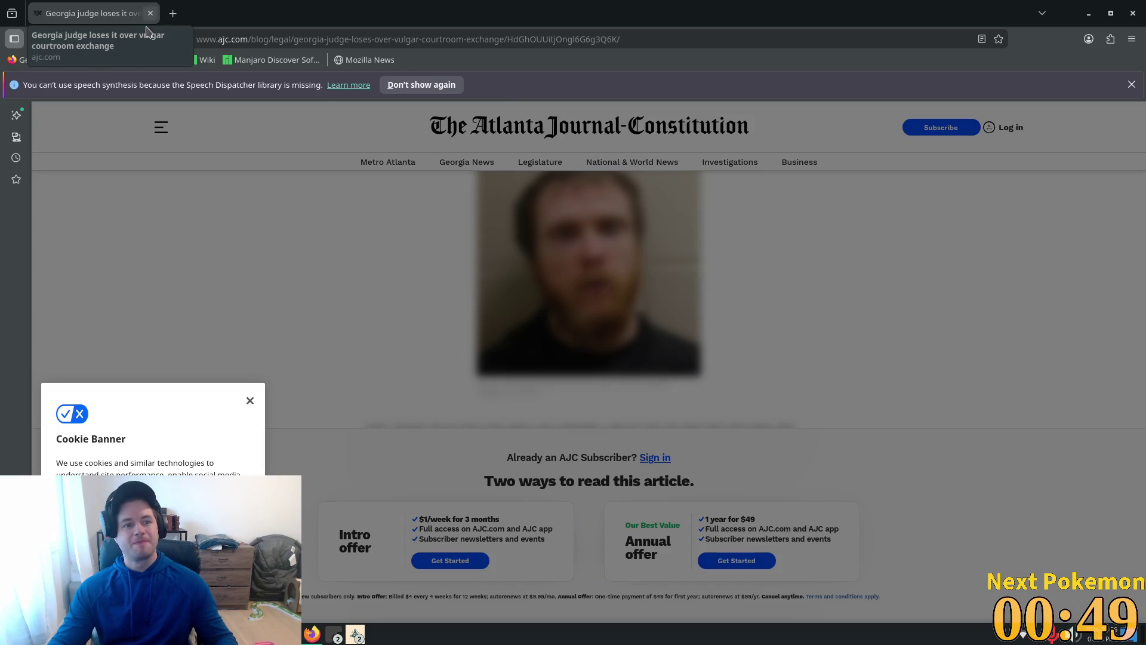
pyautogui.click(250, 401)
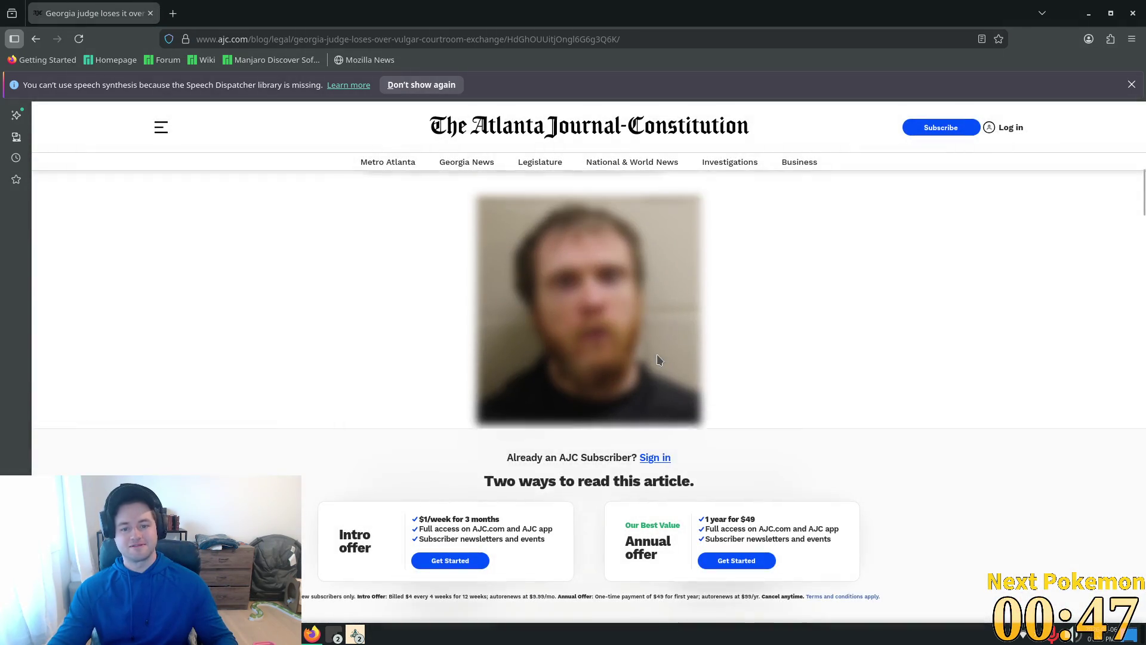
pyautogui.scroll(-10, 657, 360)
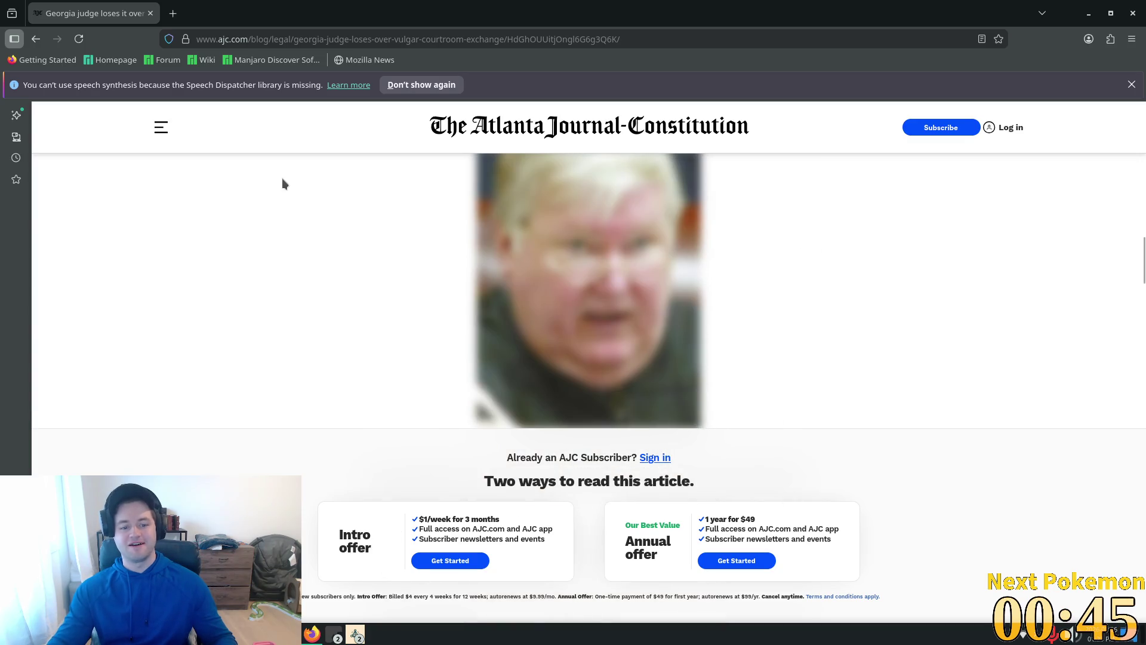
# Close Firefox and check the running Alchemy (DEBUG) windows listed under the Godot taskbar icon
pyautogui.click(151, 13)
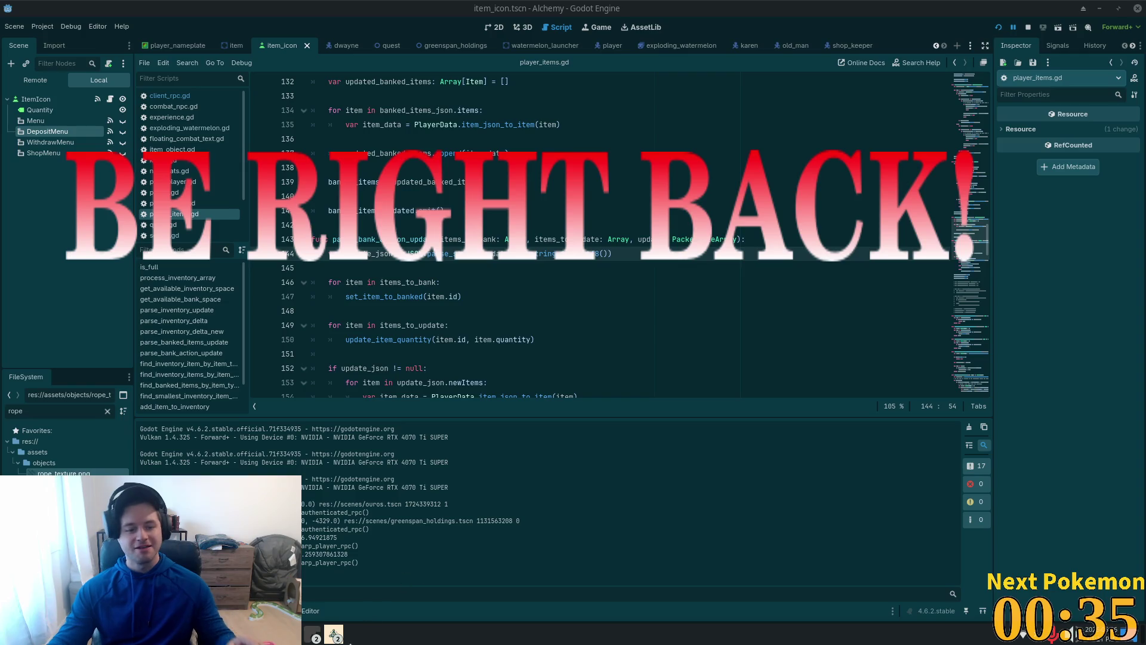
pyautogui.rightClick(334, 635)
pyautogui.press('Escape')
pyautogui.rightClick(333, 634)
pyautogui.press('Escape')
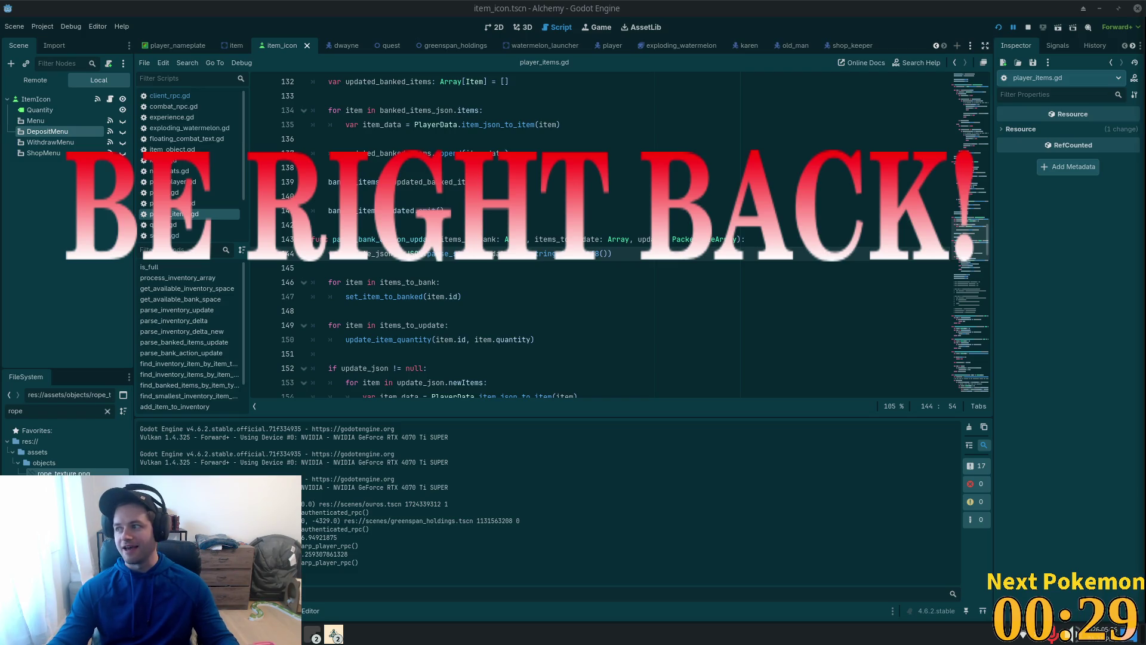
pyautogui.rightClick(334, 635)
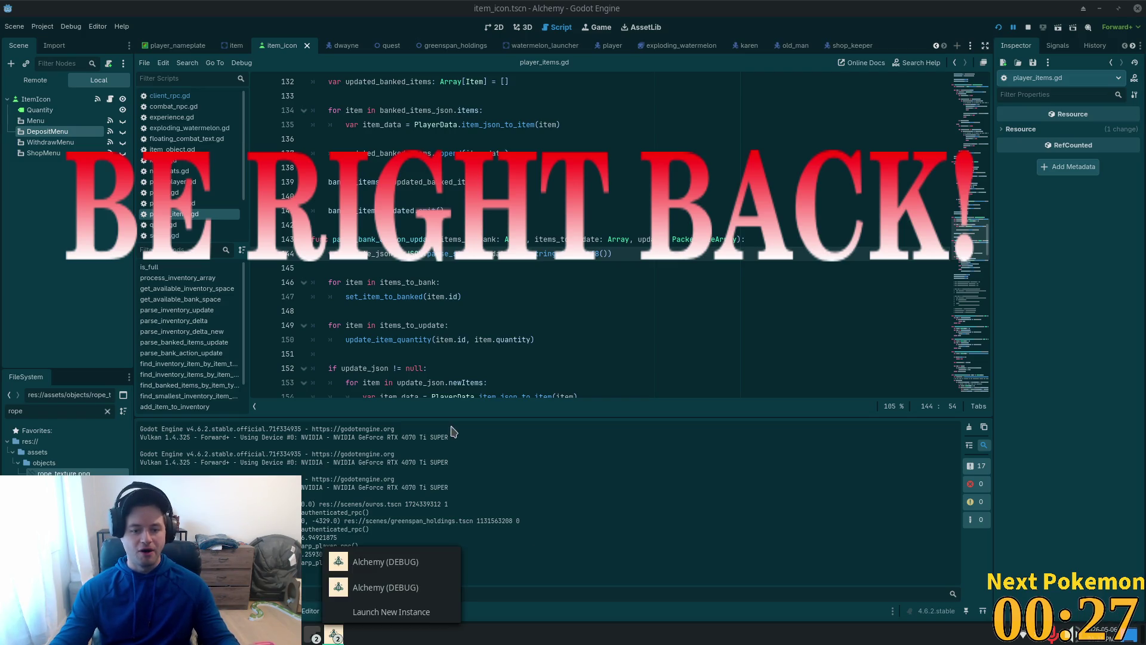
# Bring both Alchemy (DEBUG) windows forward, moving the first one to the upper-left
pyautogui.click(418, 558)
pyautogui.moveTo(488, 119)
pyautogui.mouseDown()
pyautogui.moveTo(242, 53)
pyautogui.moveTo(293, 38)
pyautogui.mouseUp()
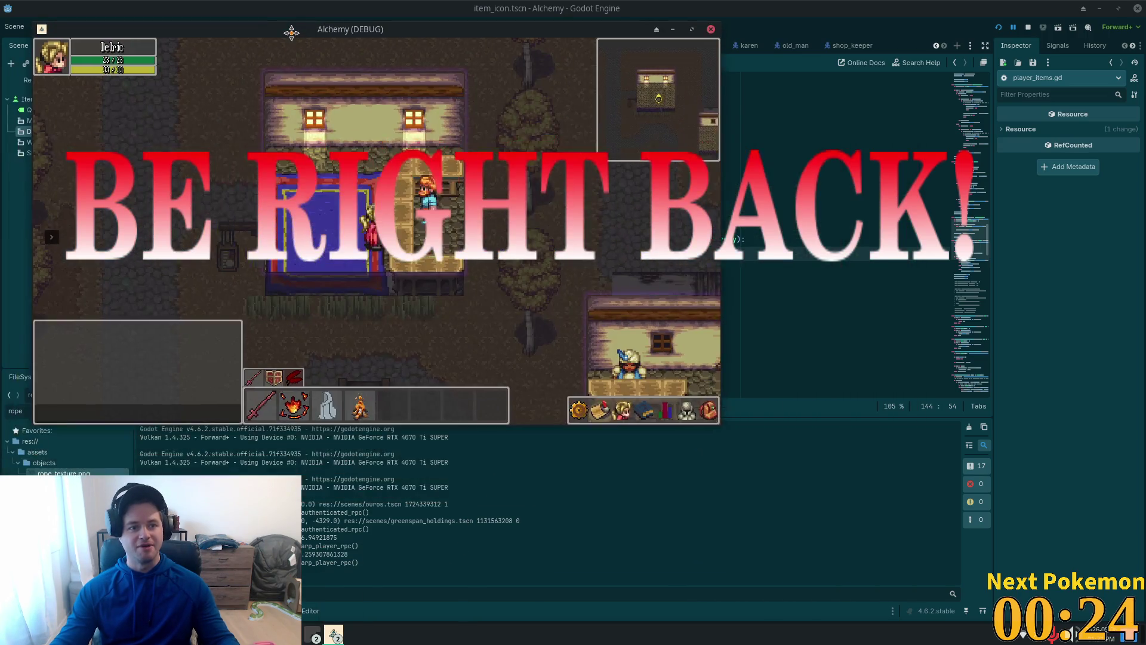
pyautogui.rightClick(333, 634)
pyautogui.click(412, 591)
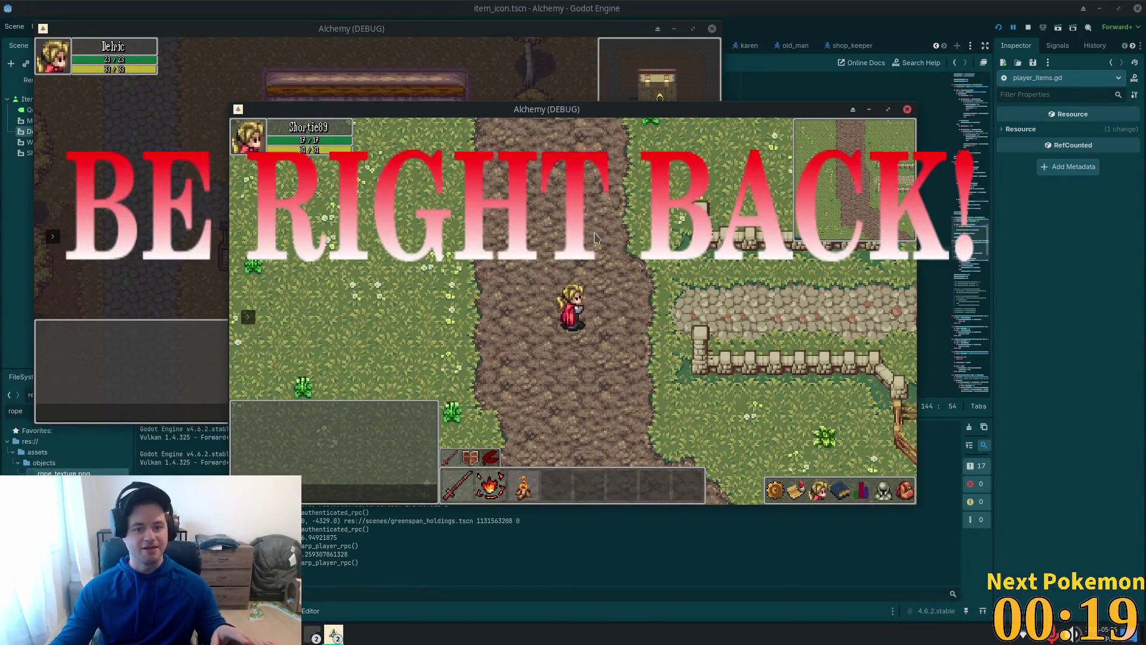
# Walk the second character left into the village and reposition its game window
pyautogui.click(409, 364)
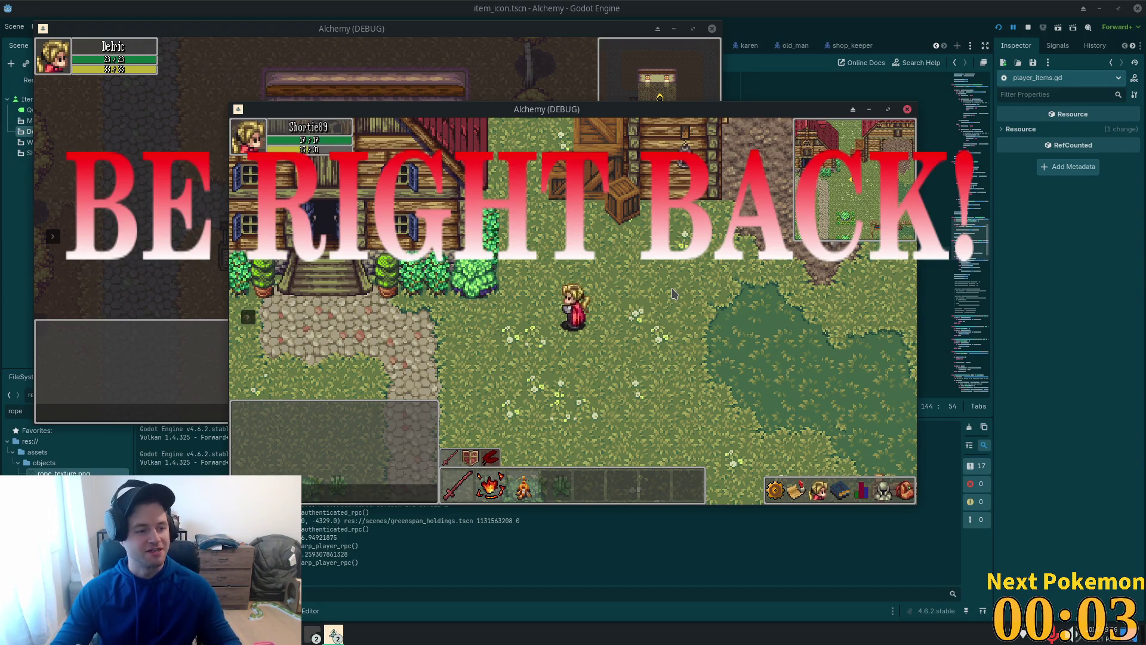
pyautogui.press('a')
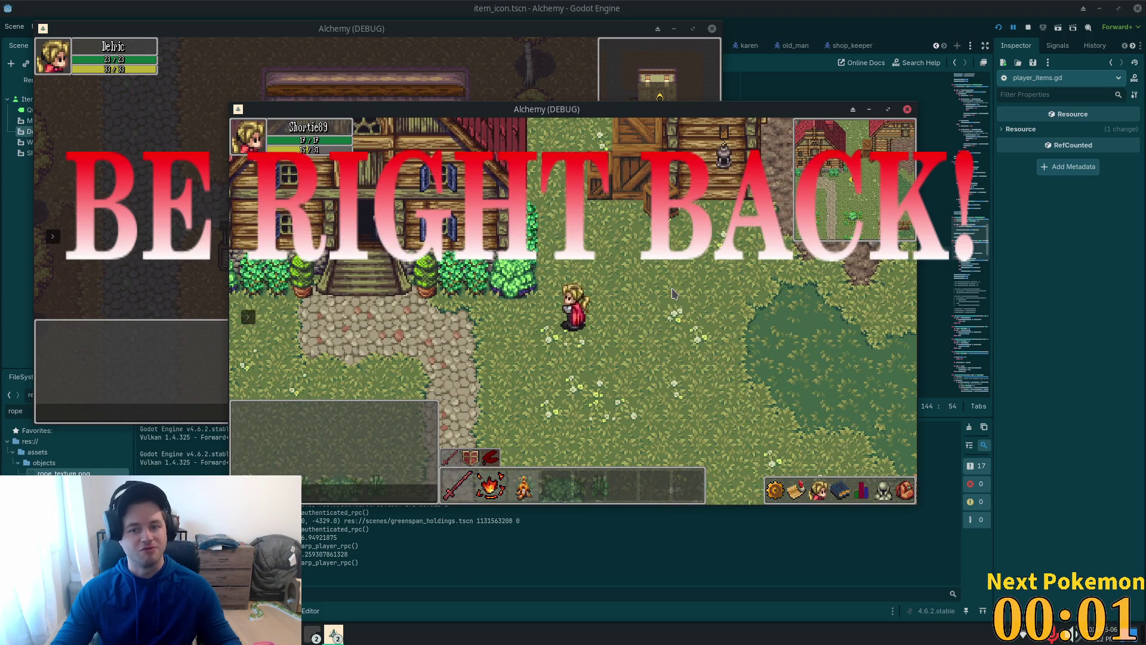
pyautogui.moveTo(573, 109)
pyautogui.mouseDown()
pyautogui.moveTo(787, 216)
pyautogui.moveTo(751, 213)
pyautogui.mouseUp()
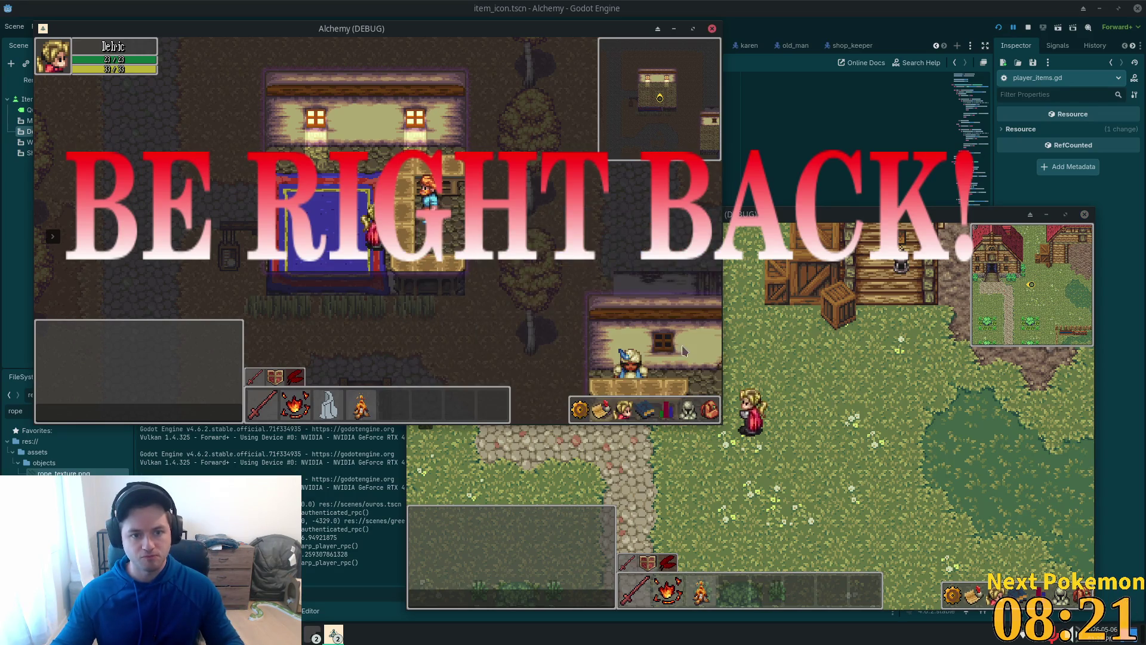
# Stop both running Alchemy game instances with F8
pyautogui.press('F8')
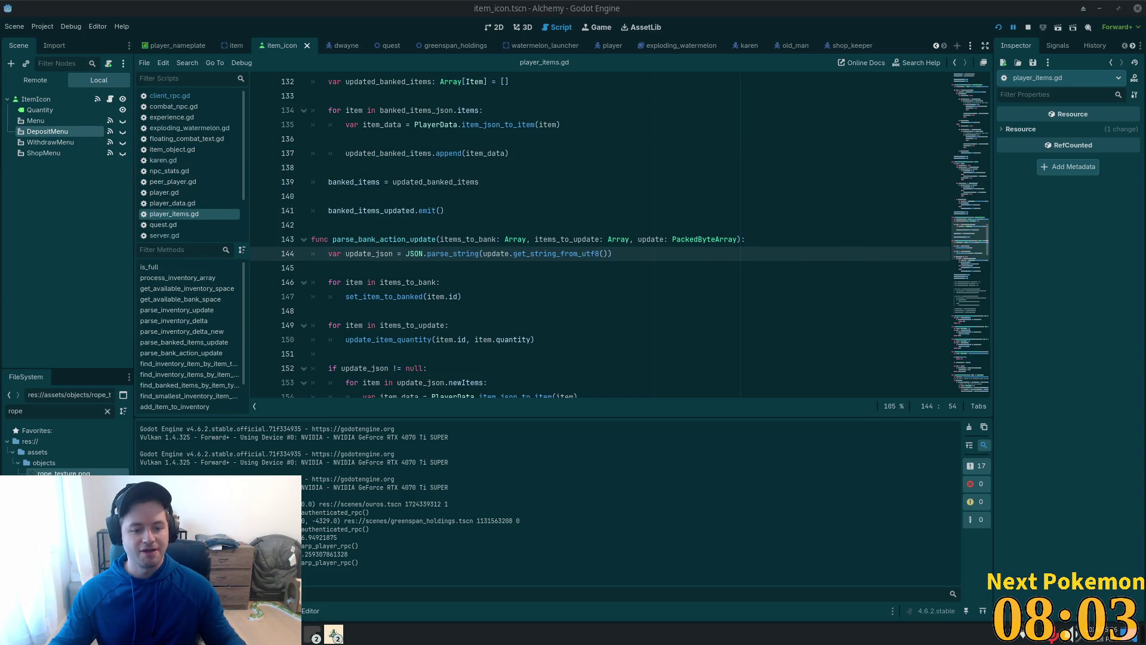
# Glance at the open Brave browser windows from the taskbar, then dismiss the list
pyautogui.click(334, 634)
pyautogui.click(353, 589)
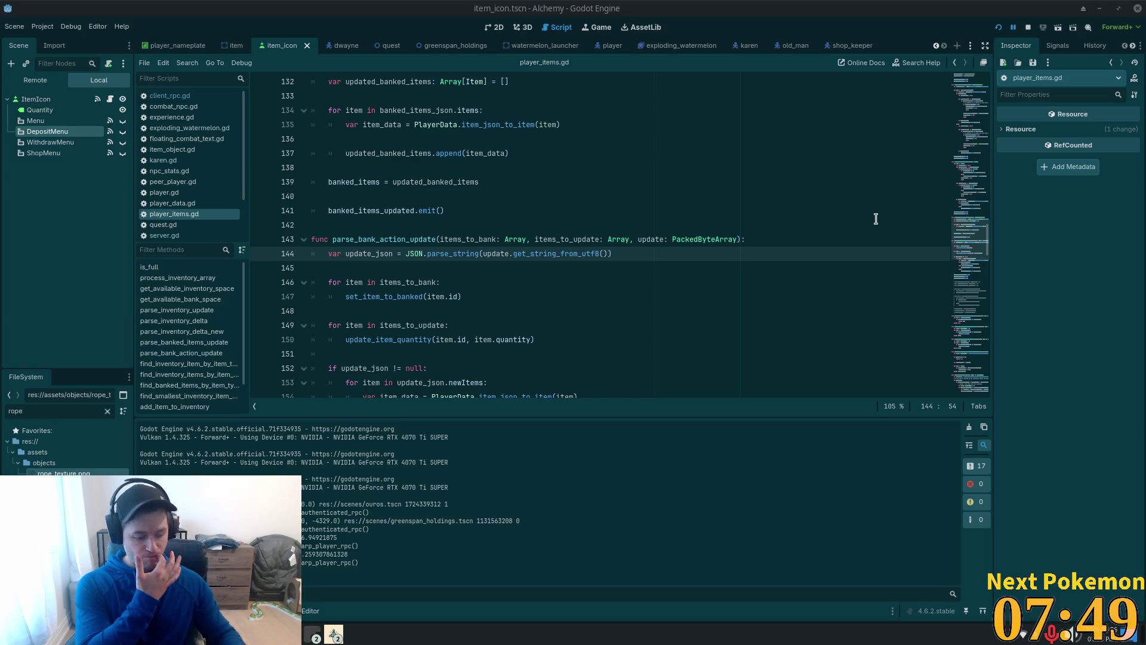
# Switch to Cursor and scroll server.gd to inspect the item_type_id field of new items
pyautogui.hotkey('alt', 'Tab')
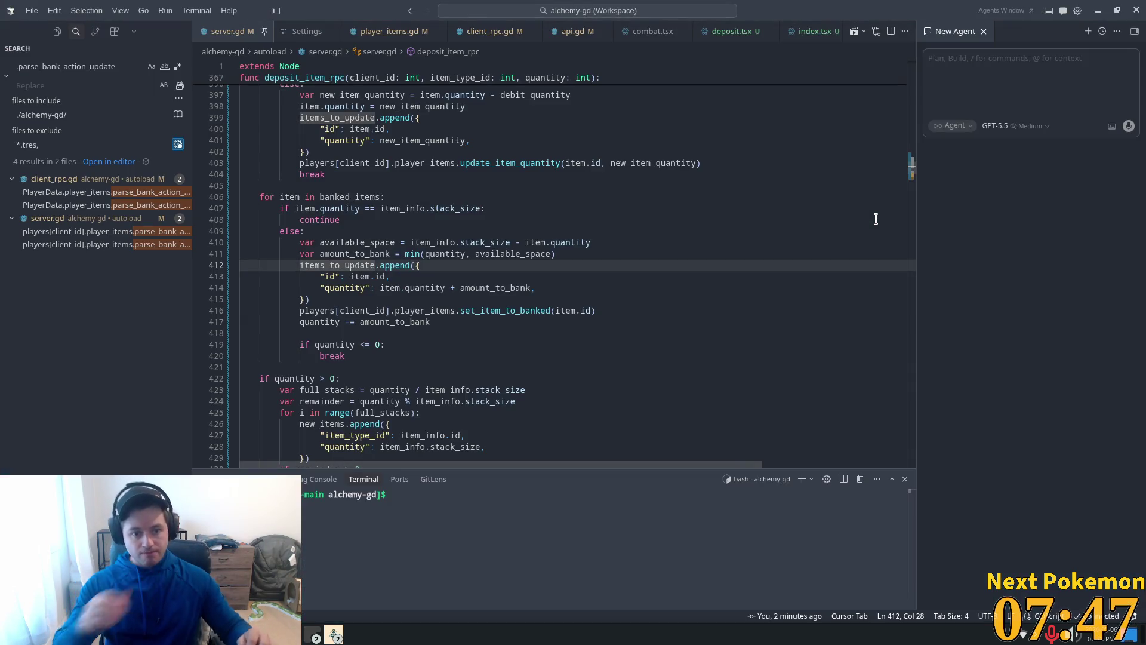
pyautogui.scroll(-1, 474, 217)
pyautogui.scroll(-2, 475, 217)
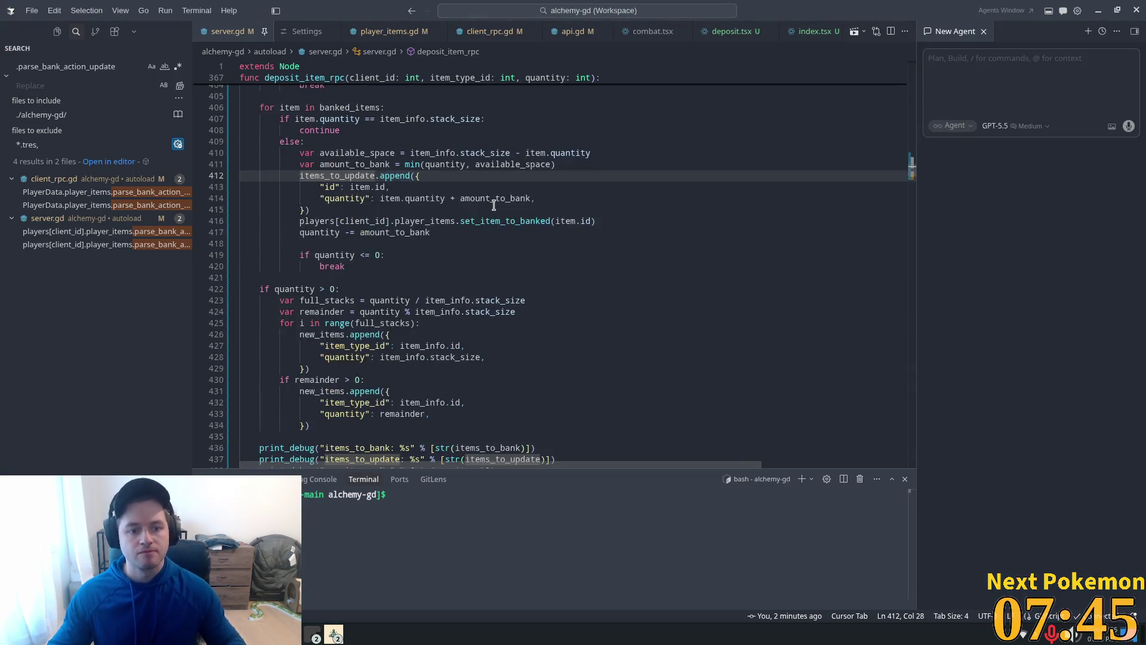
pyautogui.scroll(-4, 487, 209)
pyautogui.scroll(3, 447, 286)
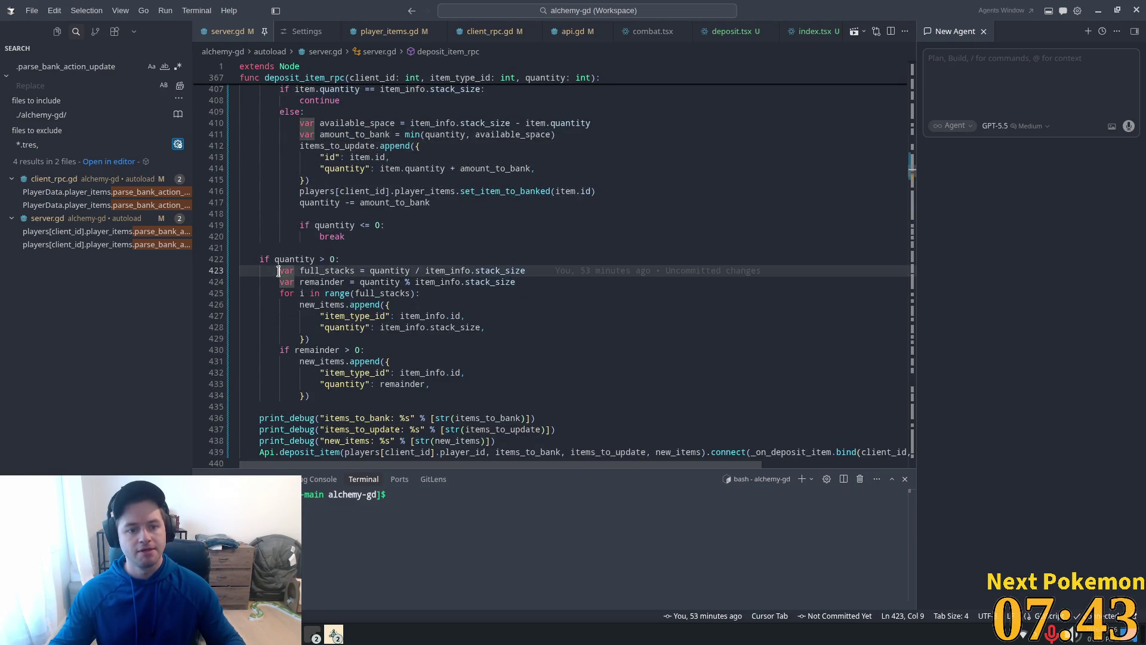
pyautogui.click(360, 316)
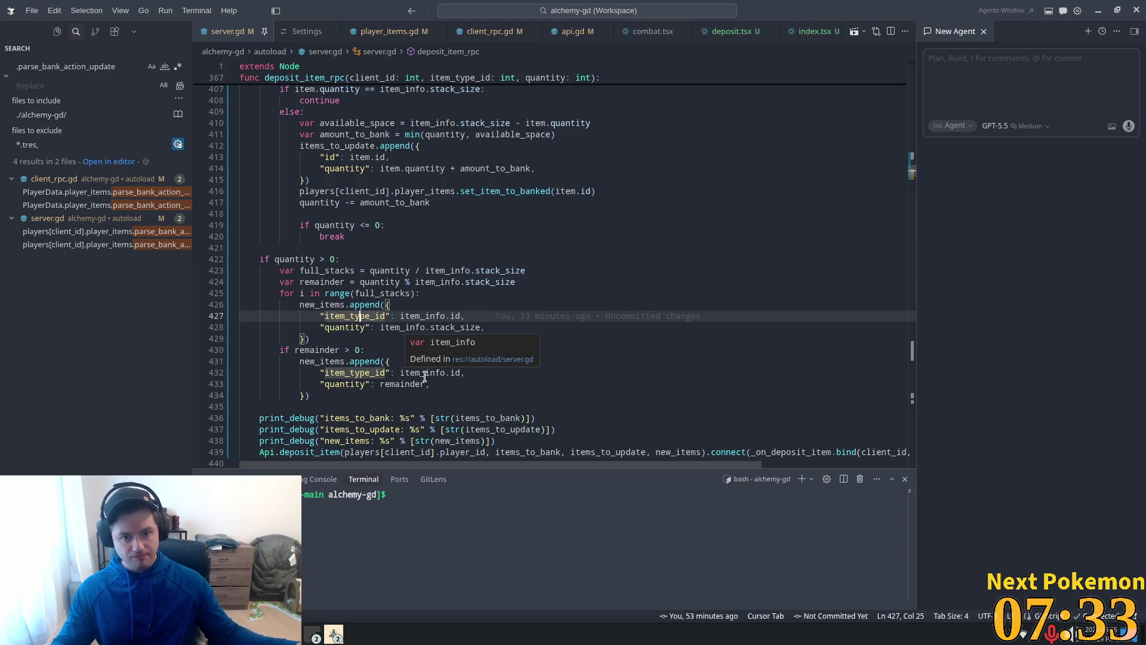
pyautogui.scroll(-3, 404, 371)
pyautogui.scroll(-1, 437, 338)
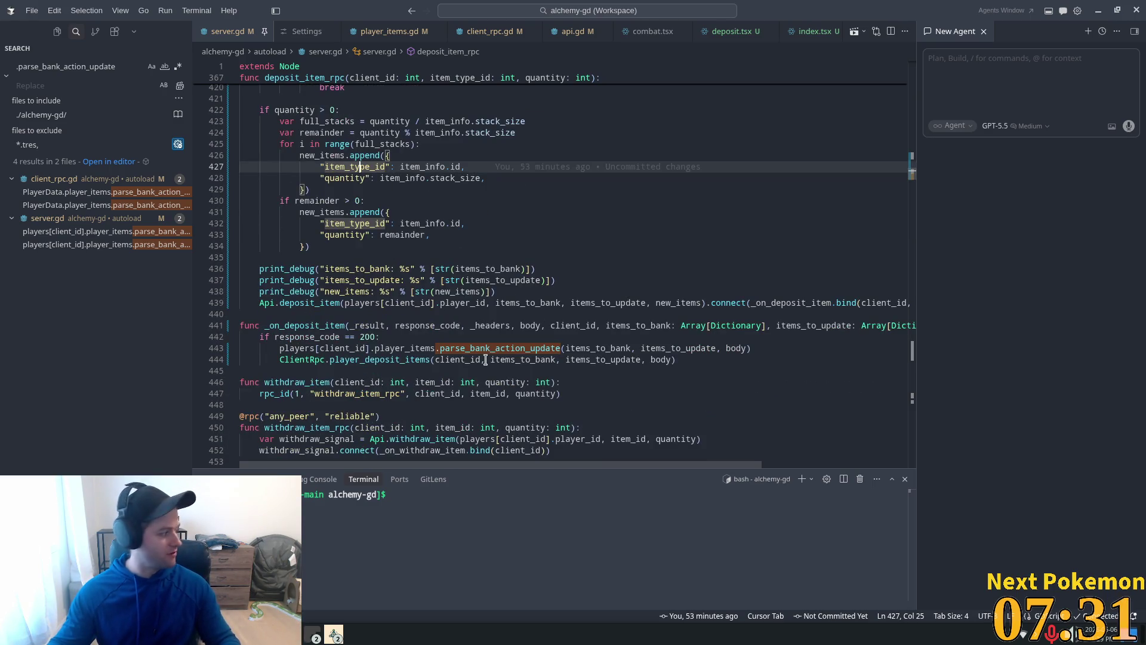
# Follow player_deposit_items into client_rpc.gd and on to parse_bank_action_update in player_items.gd
pyautogui.click(417, 325)
pyautogui.click(375, 359)
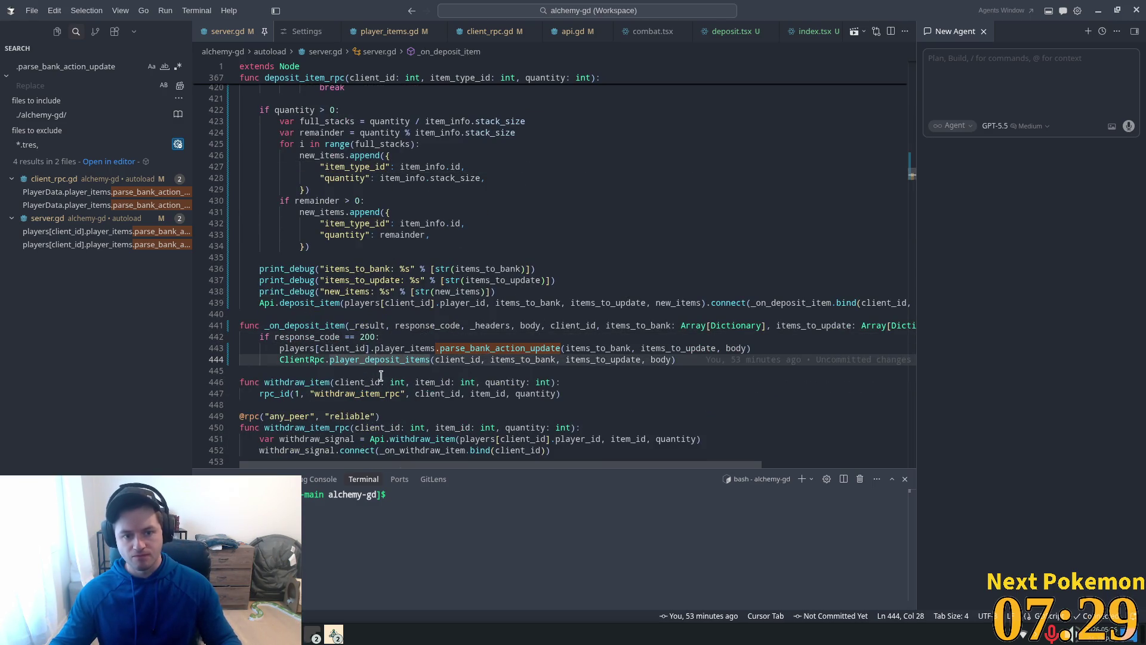
pyautogui.keyDown('ctrl'); pyautogui.click(369, 360); pyautogui.keyUp('ctrl')
pyautogui.keyDown('ctrl'); pyautogui.click(393, 217); pyautogui.keyUp('ctrl')
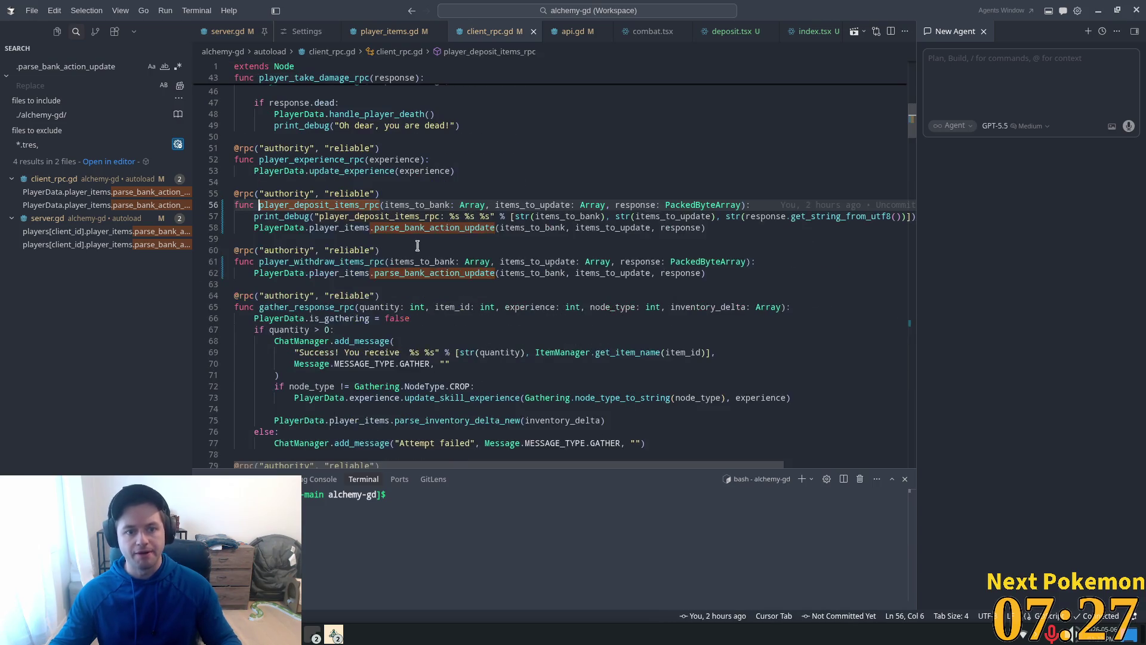
pyautogui.keyDown('ctrl'); pyautogui.click(443, 230); pyautogui.keyUp('ctrl')
# Review the items_to_bank and items_to_update loops, then jump to update_item_quantity's definition
pyautogui.click(524, 250)
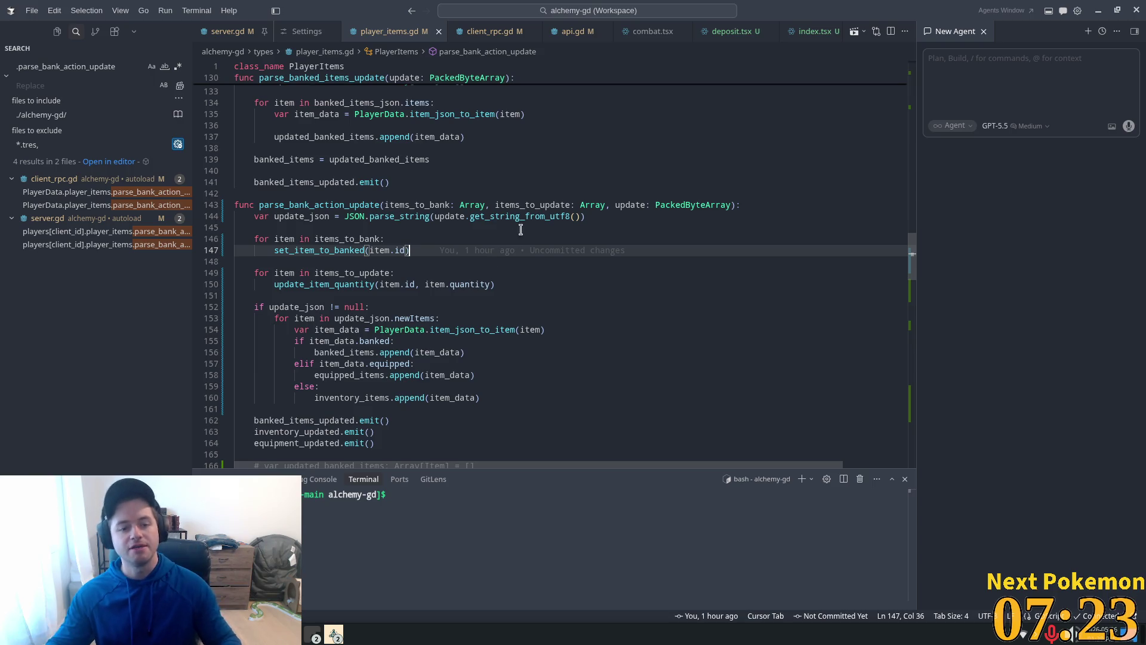
pyautogui.click(475, 306)
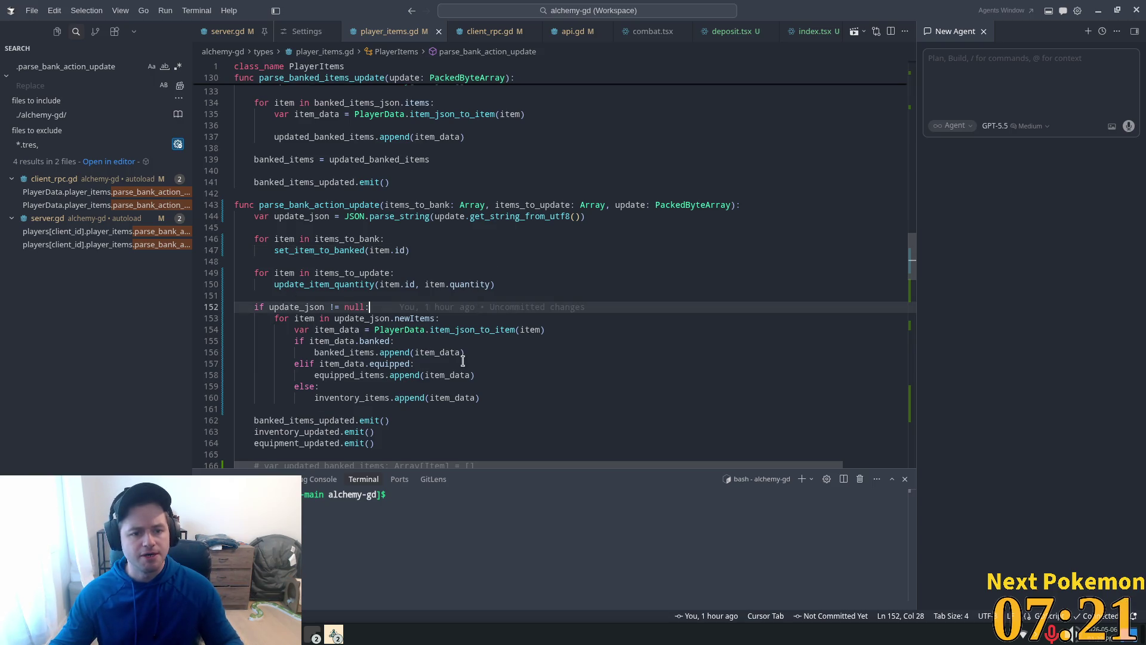
pyautogui.doubleClick(338, 283)
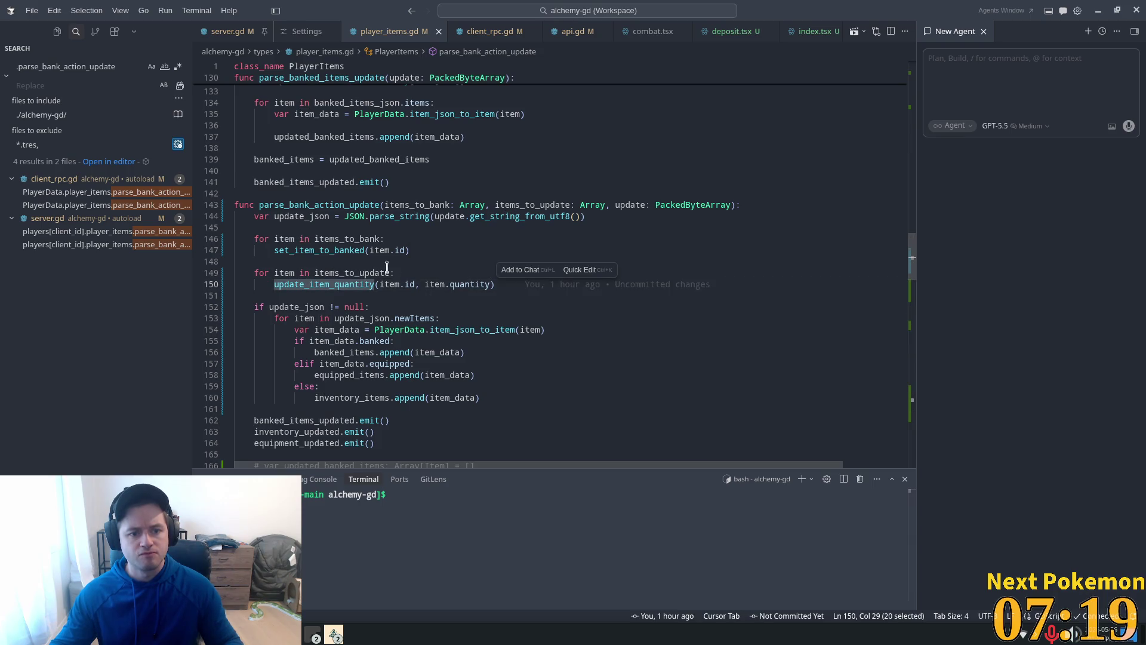
pyautogui.click(338, 273)
pyautogui.click(338, 239)
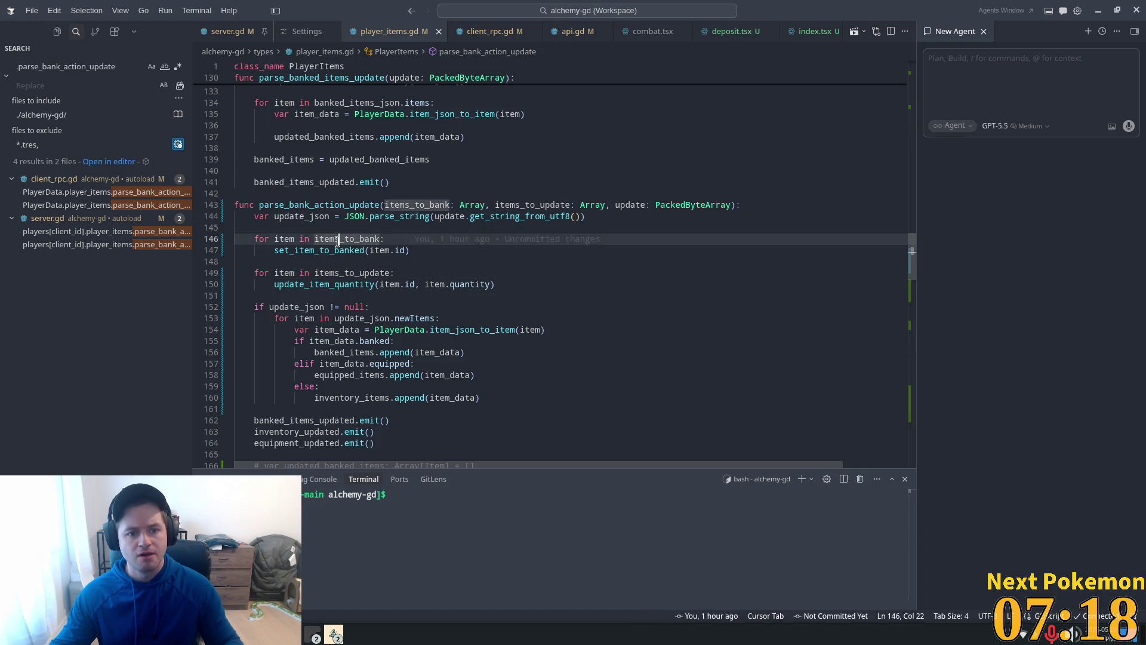
pyautogui.click(363, 274)
pyautogui.doubleClick(354, 283)
pyautogui.scroll(-3, 396, 285)
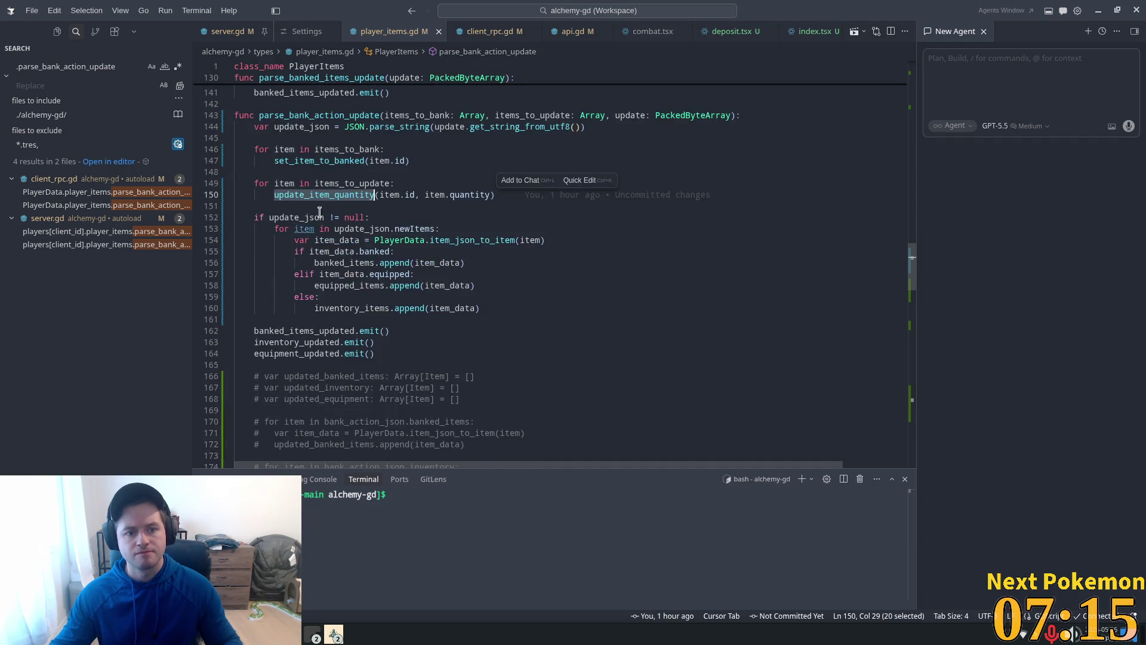
pyautogui.press('F12')
pyautogui.doubleClick(366, 216)
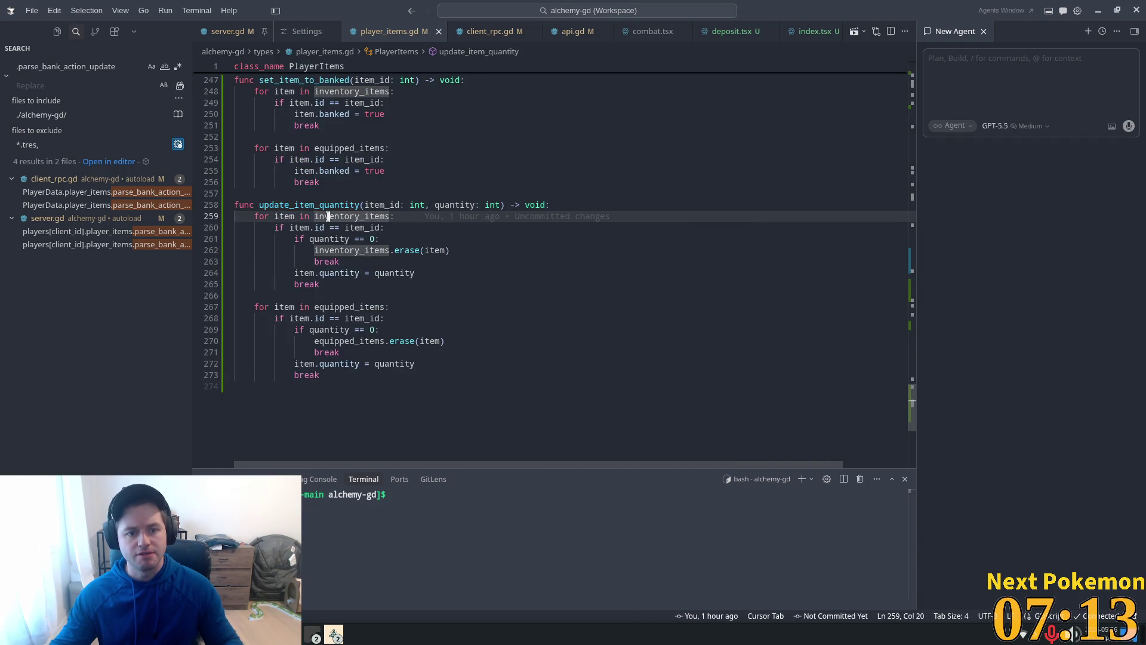
# Copy the equipped_items loop (lines 267–273) and paste a duplicate right below it
pyautogui.click(334, 295)
pyautogui.doubleClick(350, 307)
pyautogui.doubleClick(351, 216)
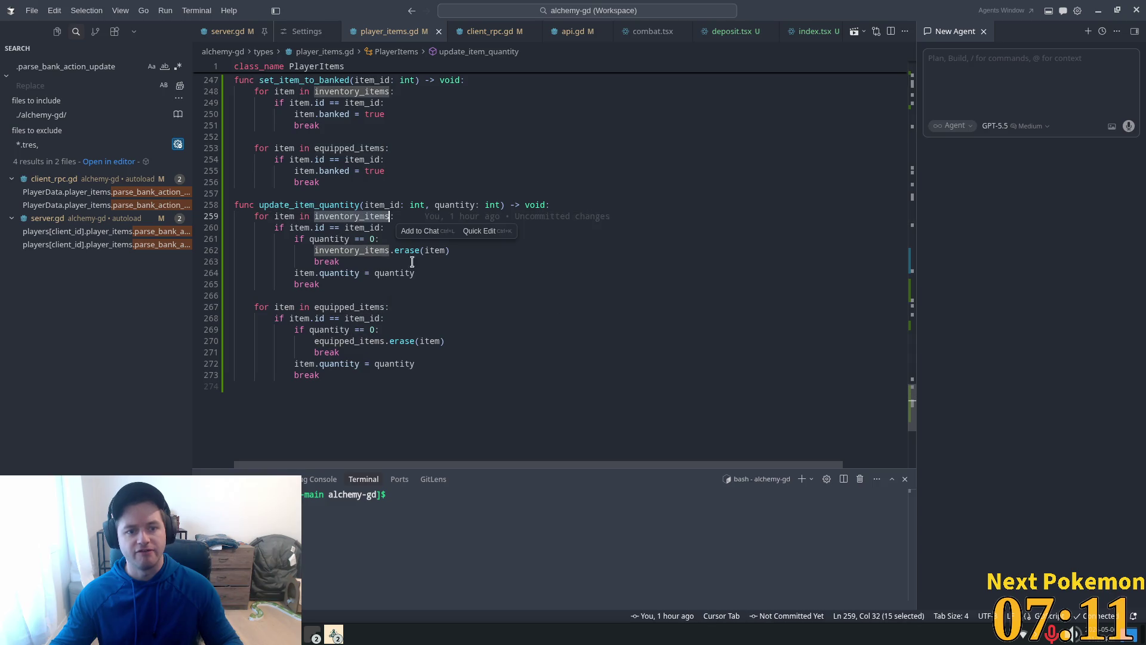
pyautogui.moveTo(357, 376); pyautogui.dragTo(258, 305)
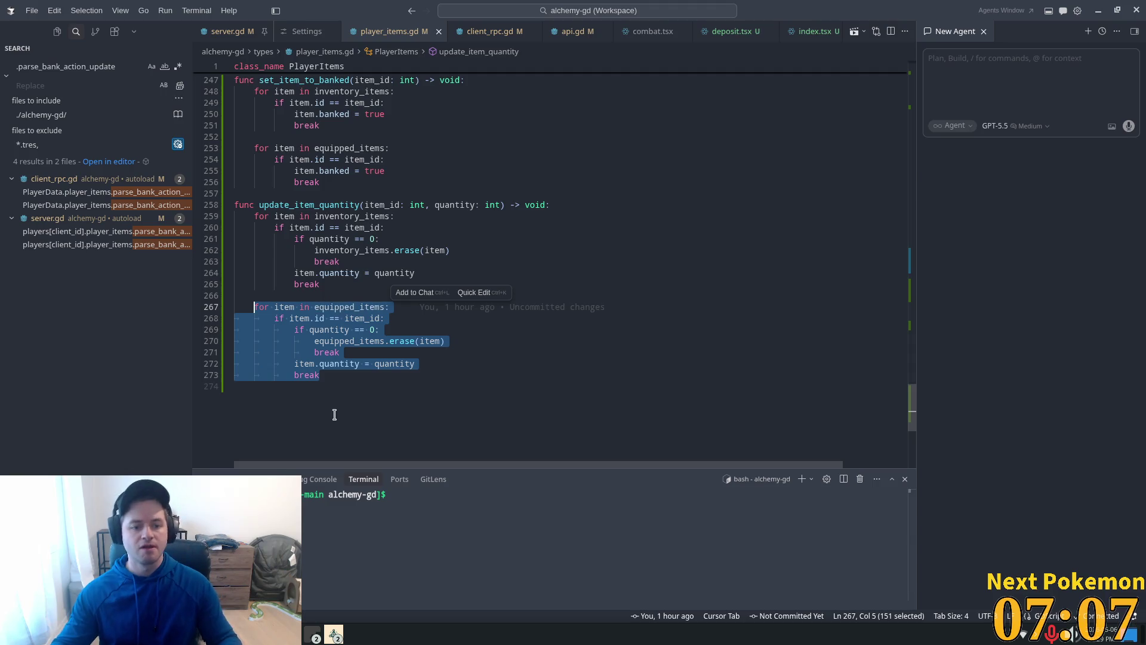
pyautogui.click(335, 377)
pyautogui.press('Return')
pyautogui.write('for item in equipped_items: \t\tif item.id == item_id: \t\t\tif quantity == 0: \t\t\t\tequipped_items.erase(item) \t\t\t\tbreak \t\t\titem.quantity = quantity \t\t\tbreak')
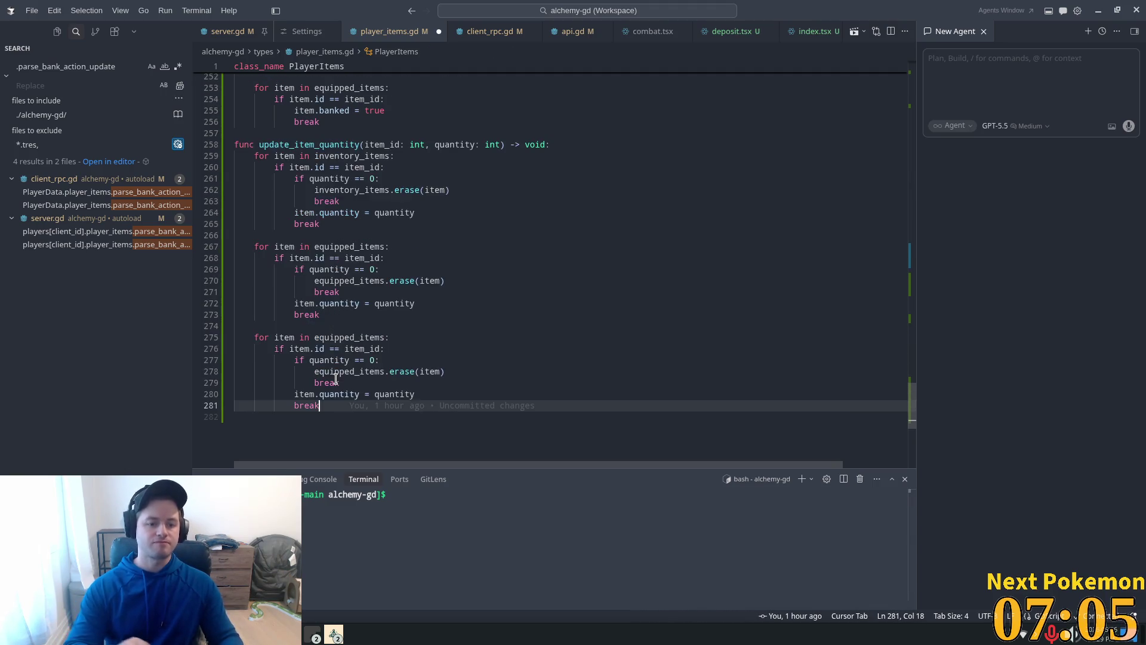
# Rename the pasted loop to banked_items, save player_items.gd, and relaunch Alchemy from Godot with F5
pyautogui.press('Tab')
pyautogui.press('Tab')
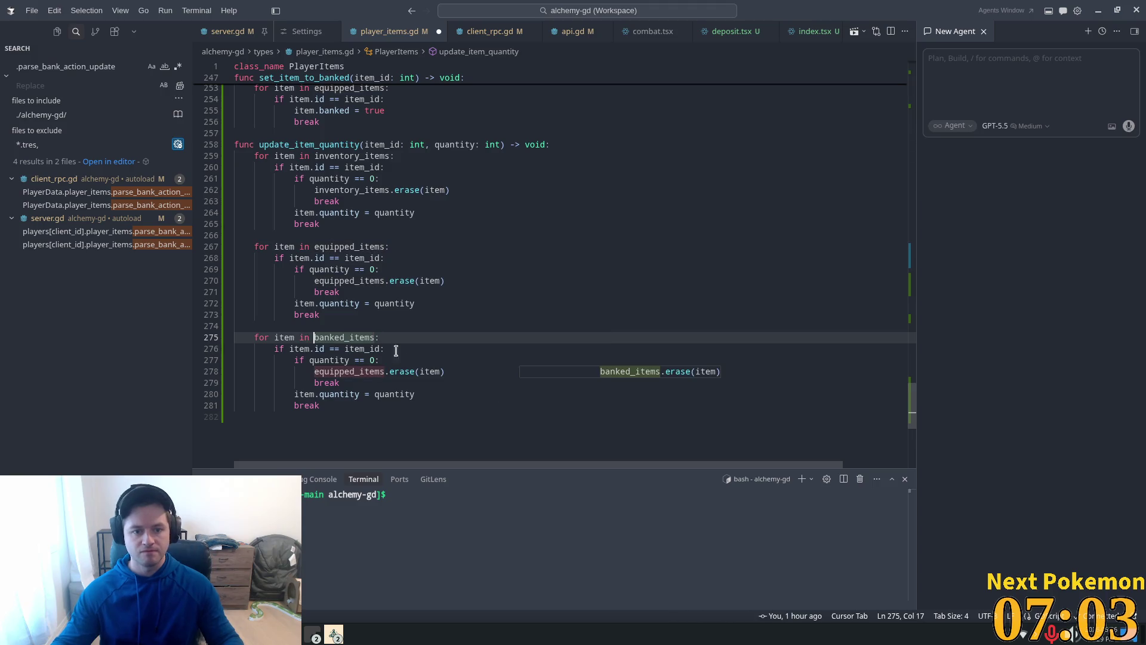
pyautogui.press('Tab')
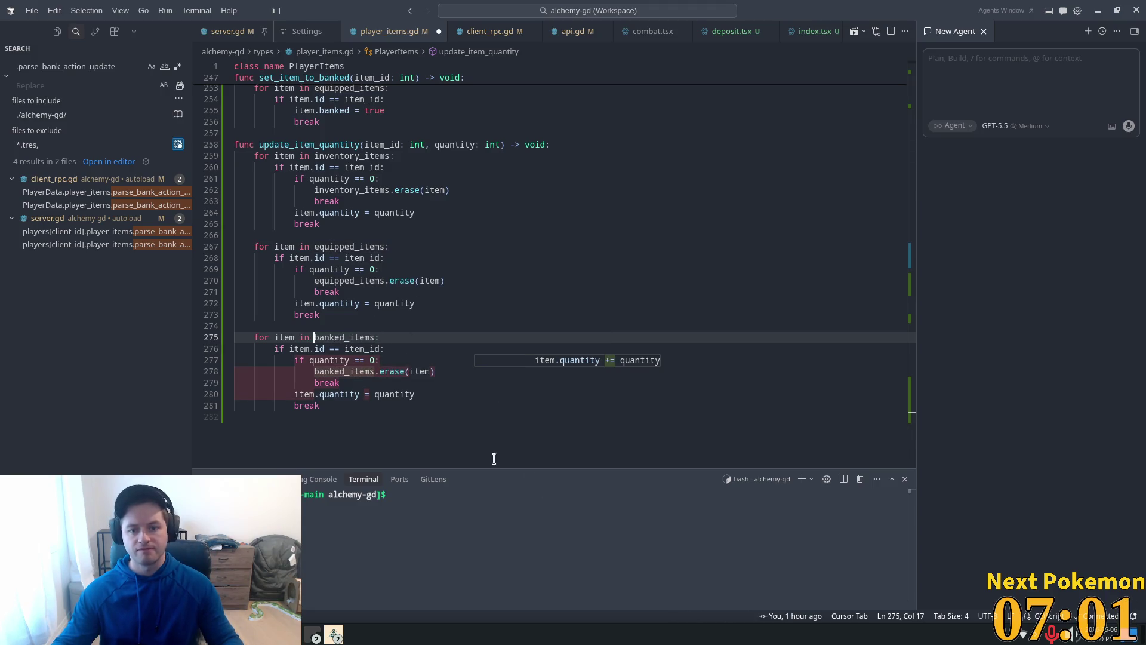
pyautogui.click(417, 326)
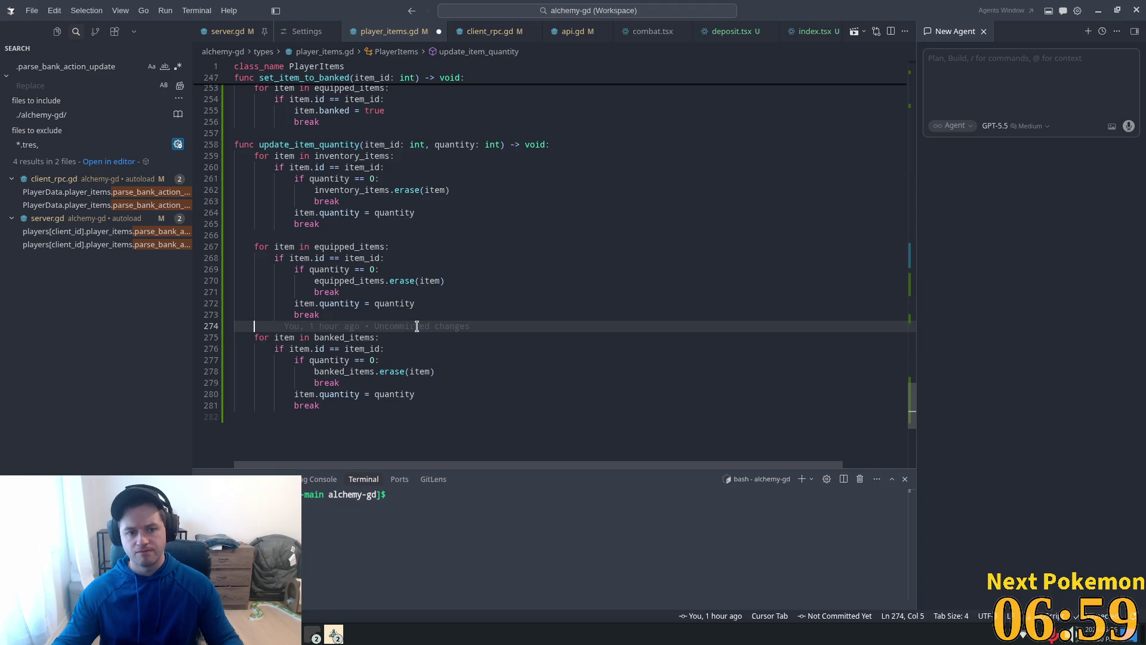
pyautogui.hotkey('ctrl', 's')
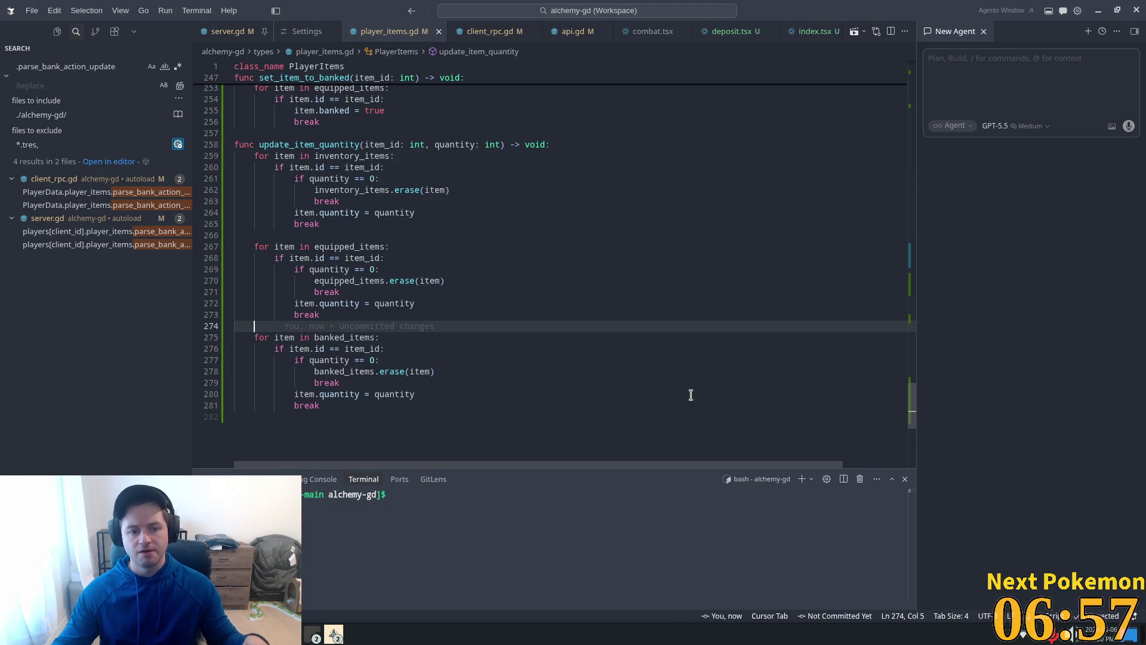
pyautogui.hotkey('alt', 'Tab')
pyautogui.press('F5')
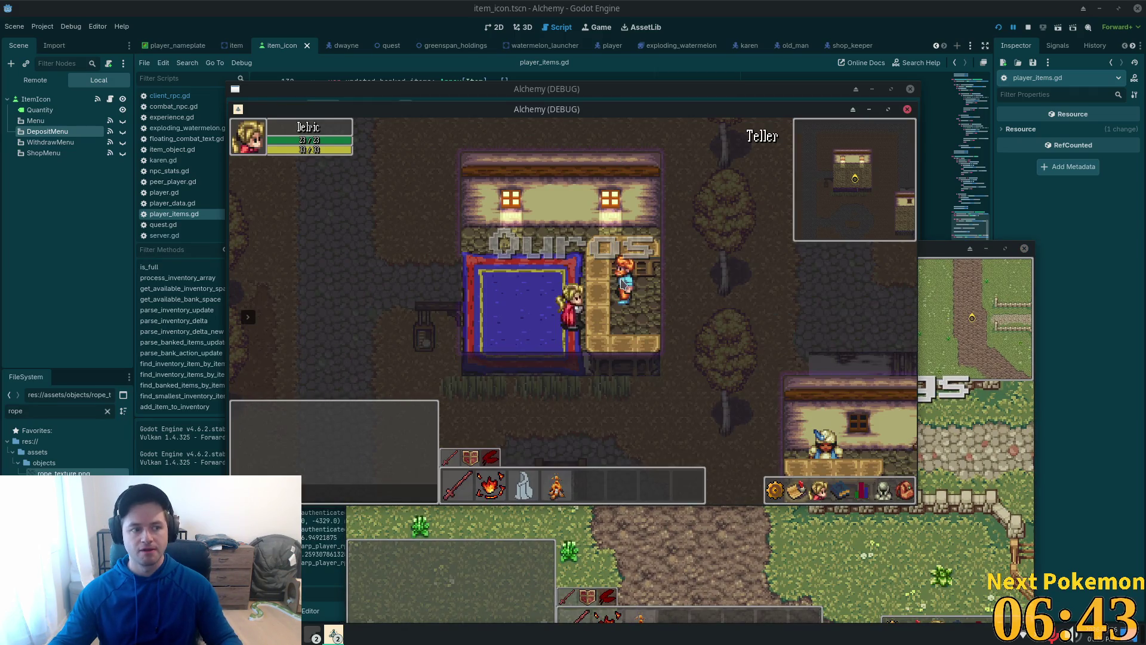
# Deposit one log at the Teller's bank window, then return to the Godot editor's output log
pyautogui.click(618, 282)
pyautogui.click(786, 433)
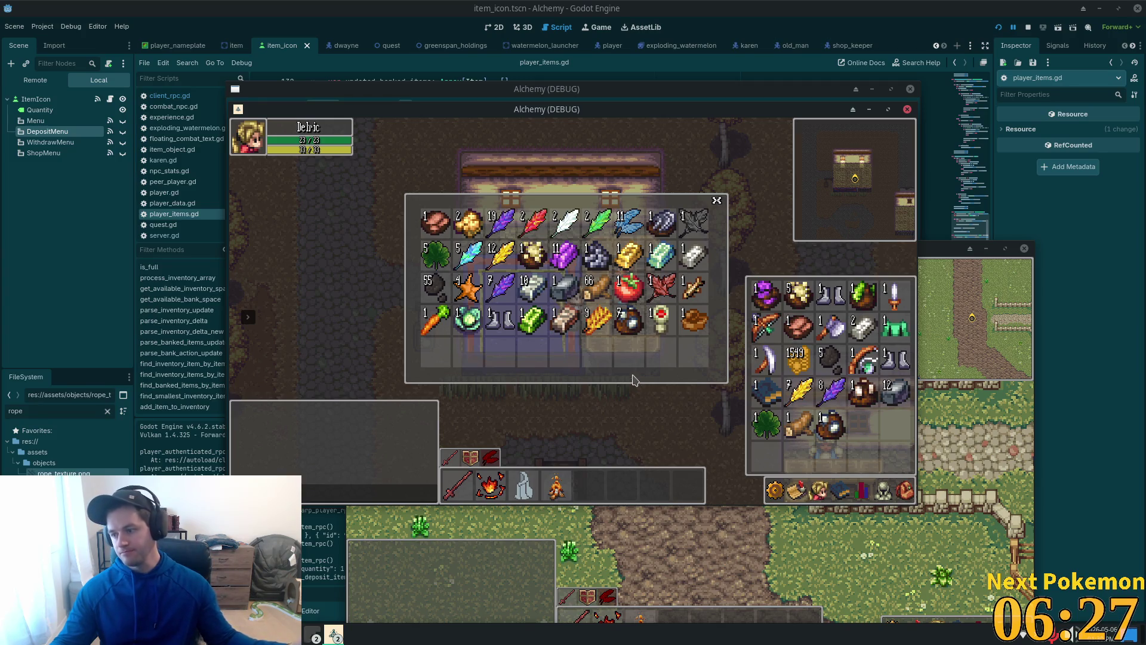
pyautogui.click(745, 5)
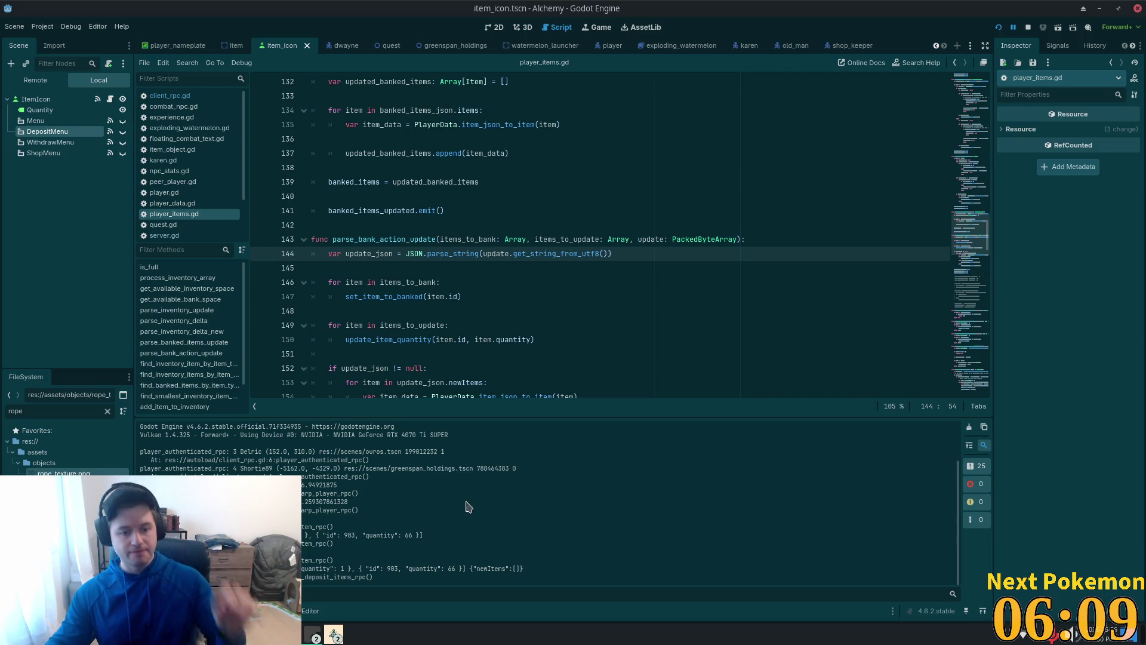
pyautogui.scroll(-3, 469, 276)
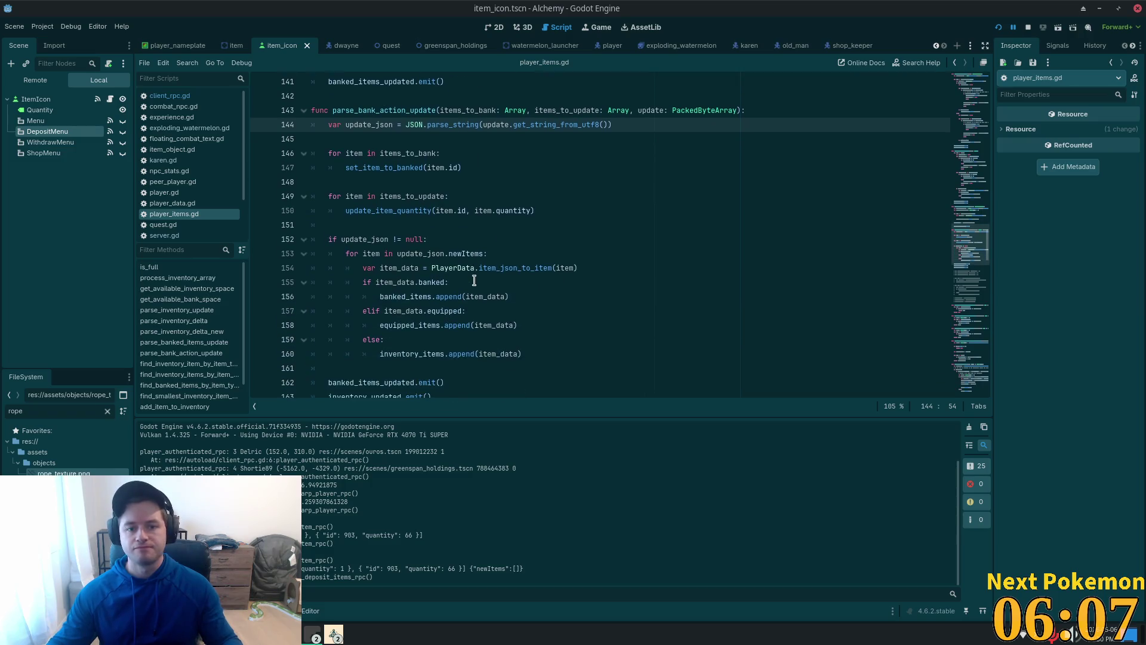
# Switch to Cursor and navigate server.gd back to the deposit_item call on line 439
pyautogui.hotkey('alt', 'Tab')
pyautogui.click(471, 235)
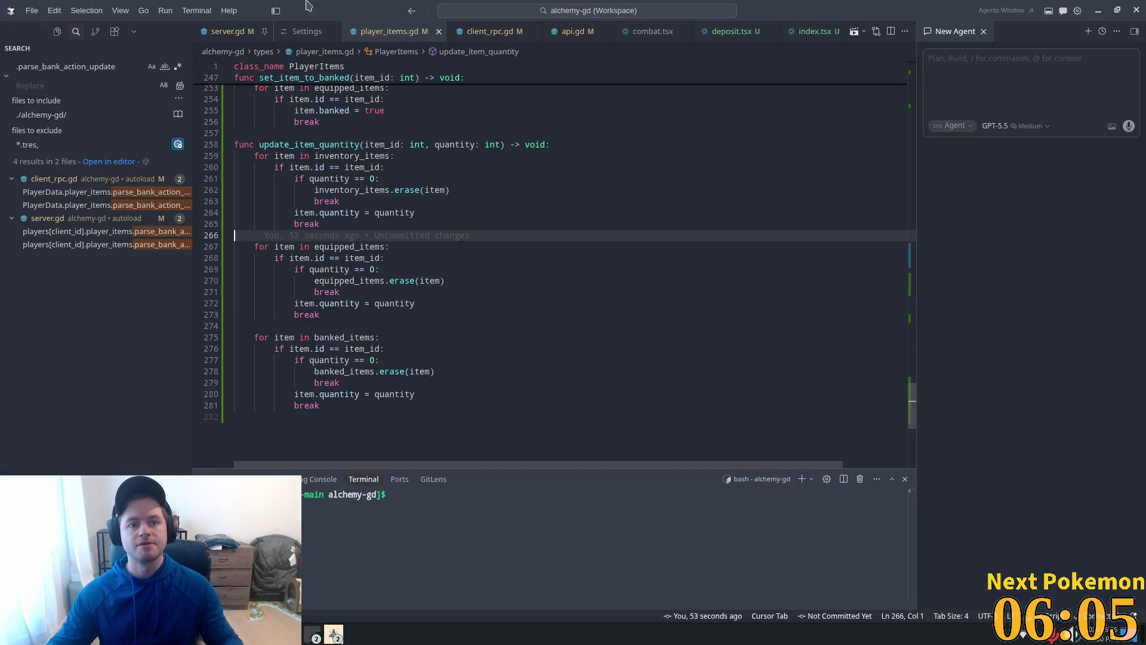
pyautogui.click(229, 31)
pyautogui.click(536, 325)
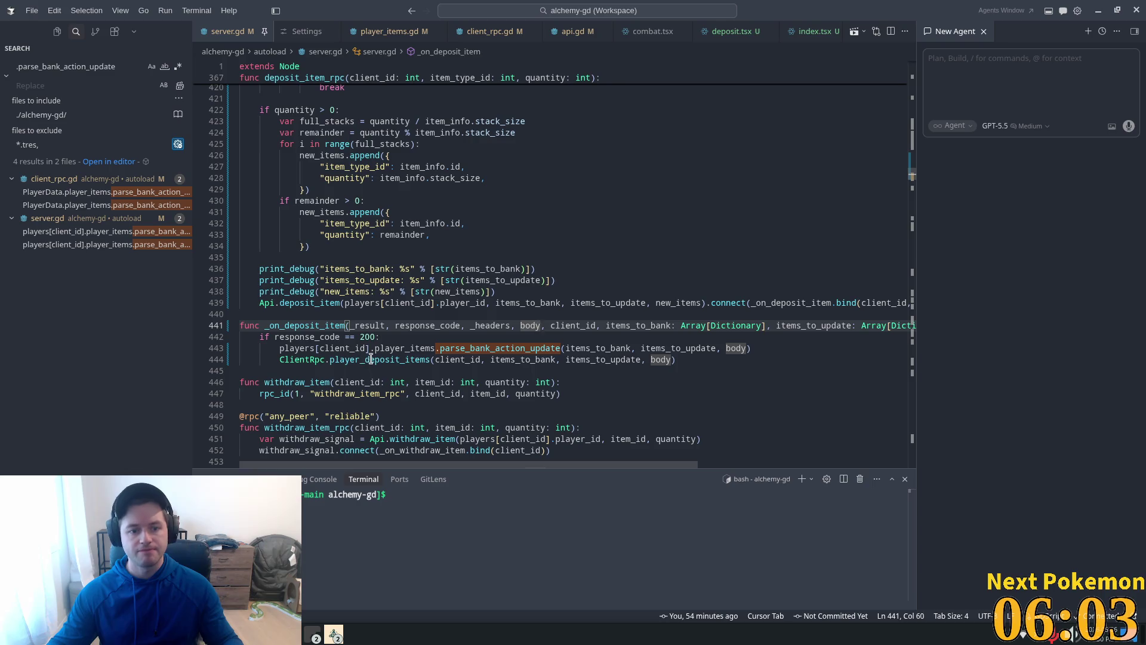
pyautogui.hotkey('ctrl', 'alt', '-')
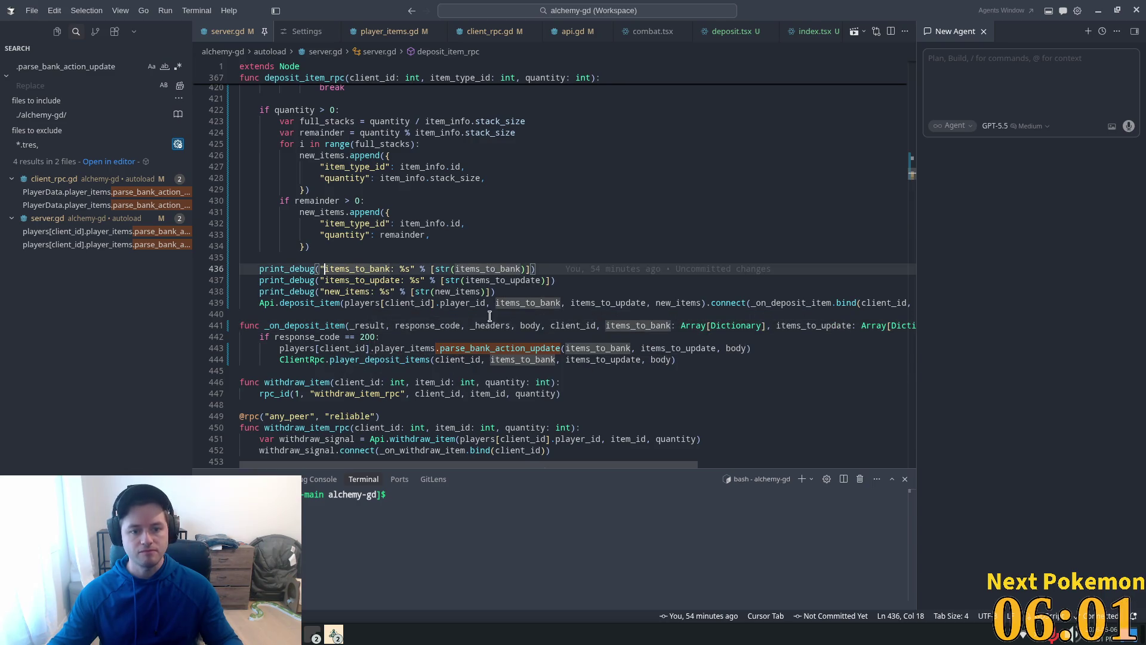
pyautogui.hotkey('ctrl', 'alt', '-')
pyautogui.hotkey('ctrl', 'alt', '-')
pyautogui.hotkey('ctrl', 'alt', '-')
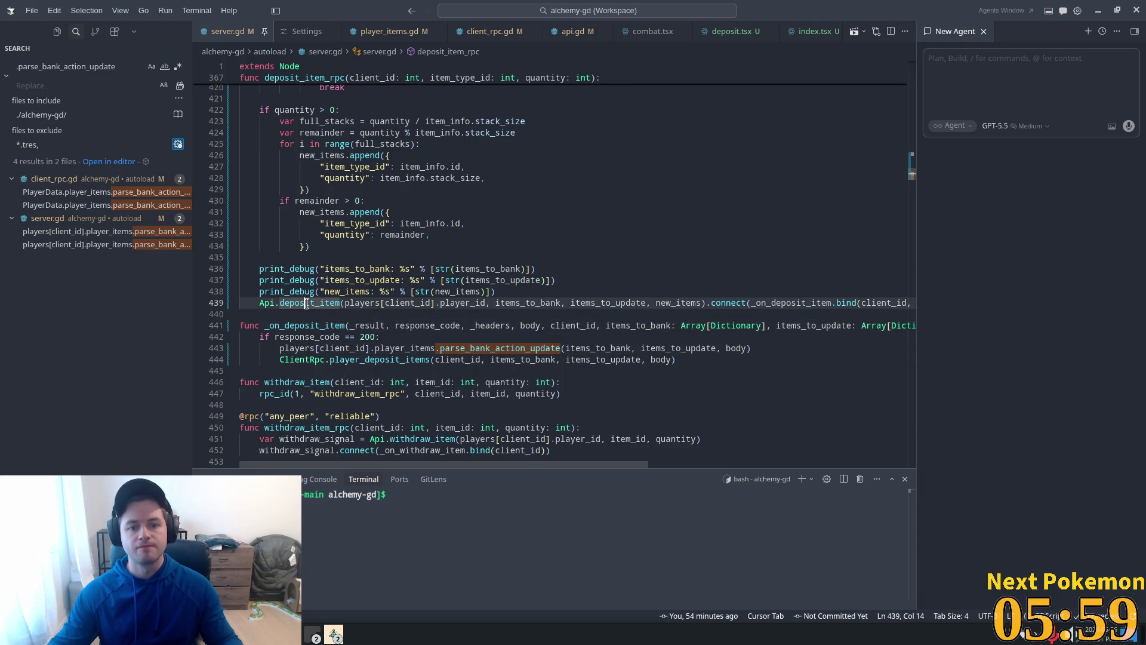
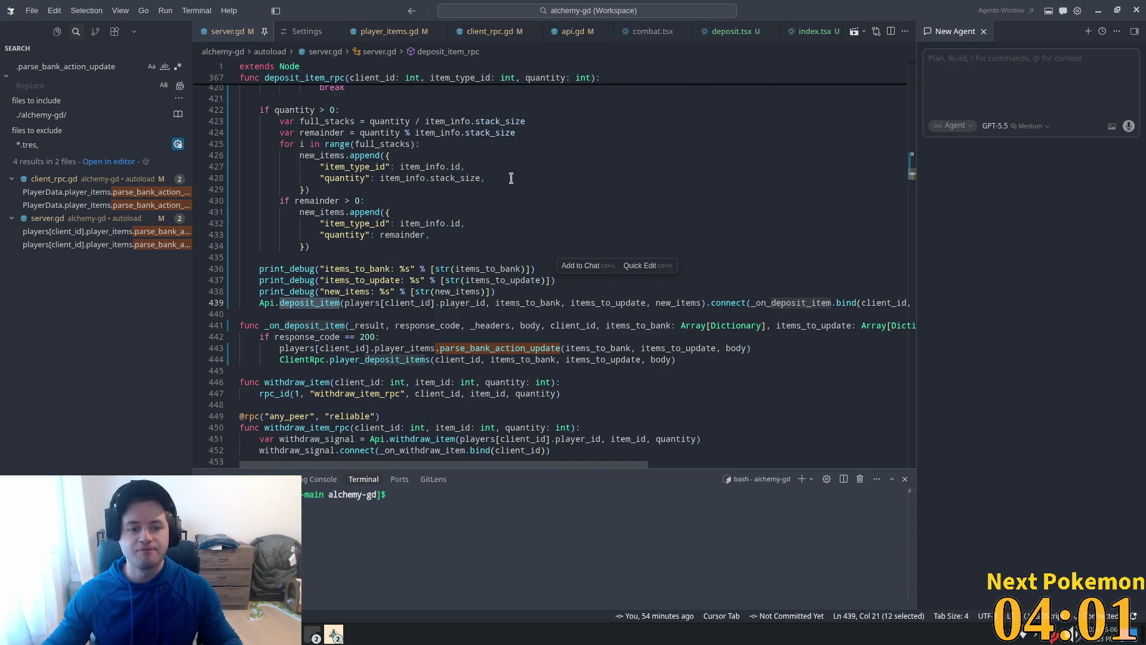
# Inspect the new_items append on line 431 and its debug print on line 438
pyautogui.press('Escape')
pyautogui.click(423, 213)
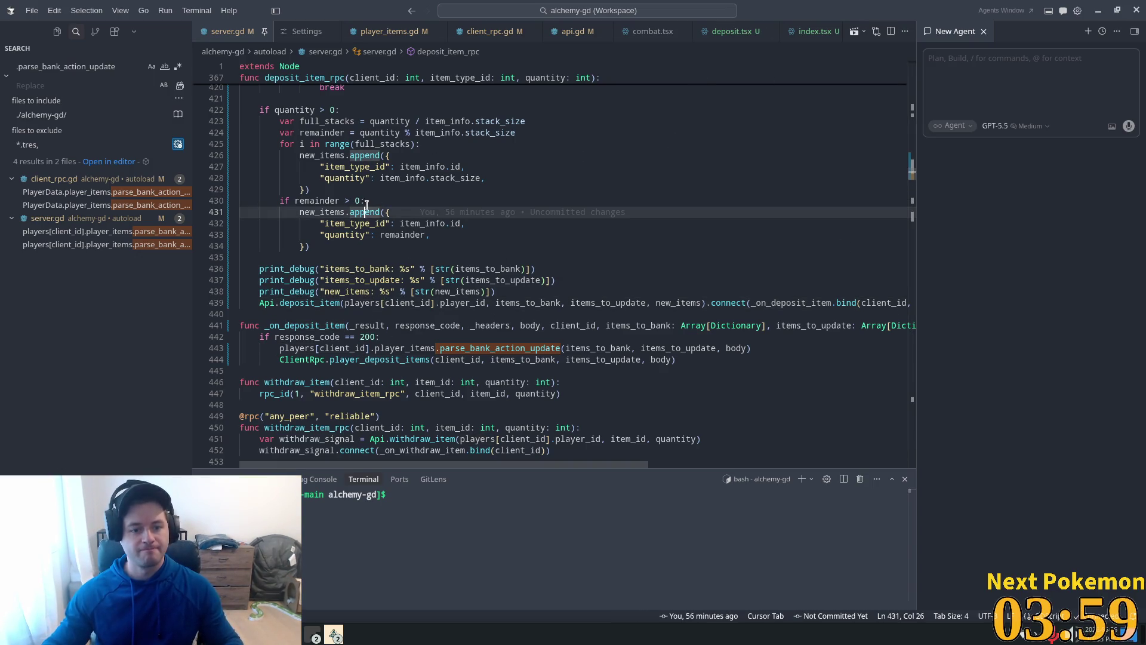
pyautogui.click(494, 292)
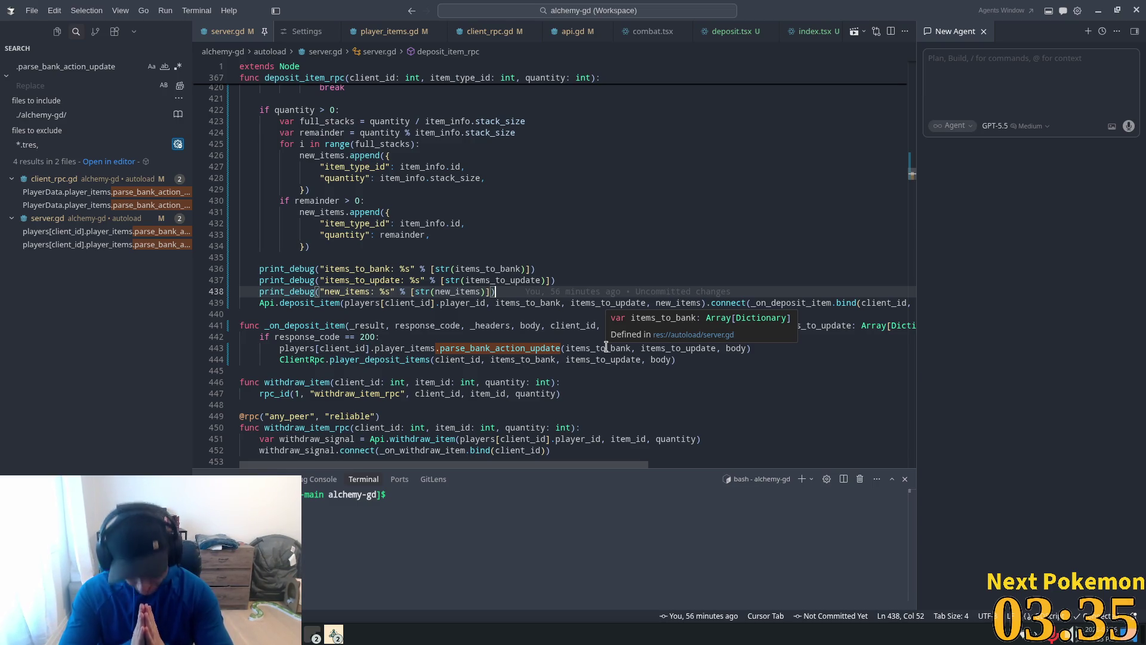
pyautogui.moveTo(614, 295)
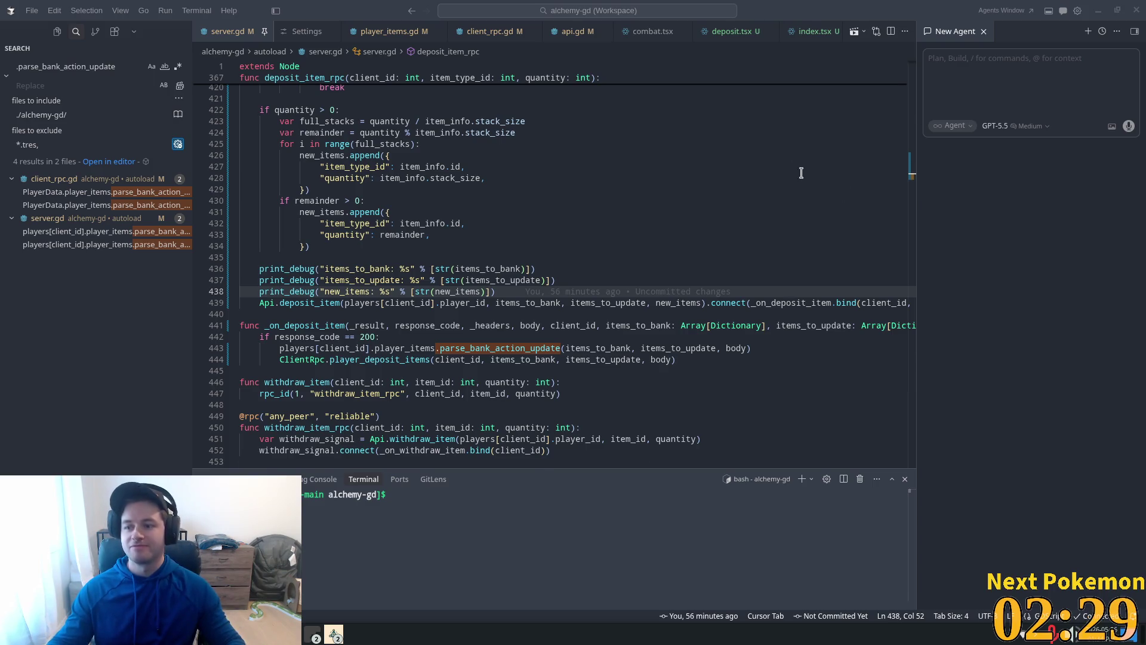
# Highlight the uses of items_to_update, player_id and items_to_bank around the deposit call
pyautogui.click(642, 246)
pyautogui.click(555, 269)
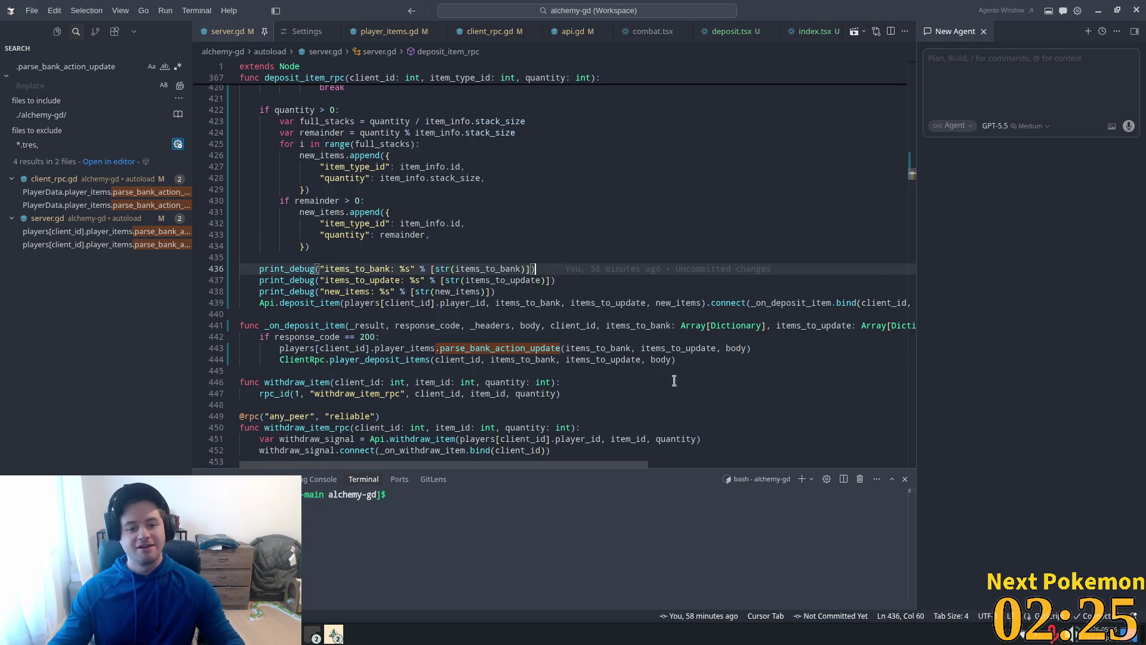
pyautogui.click(549, 325)
pyautogui.click(486, 280)
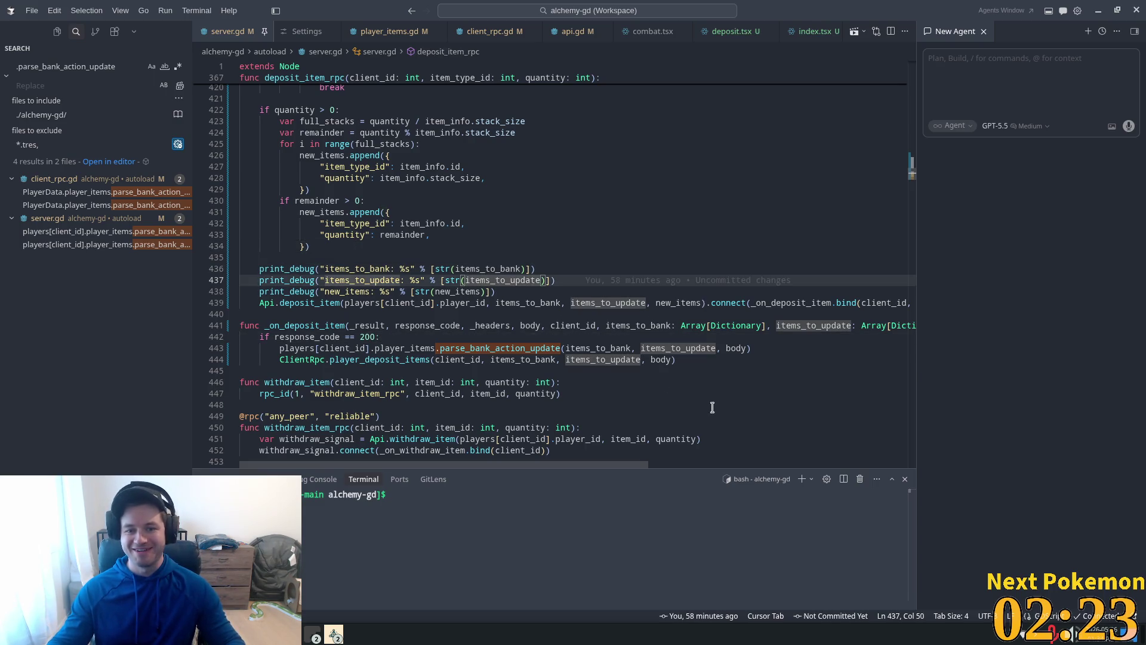
pyautogui.doubleClick(463, 302)
pyautogui.doubleClick(528, 303)
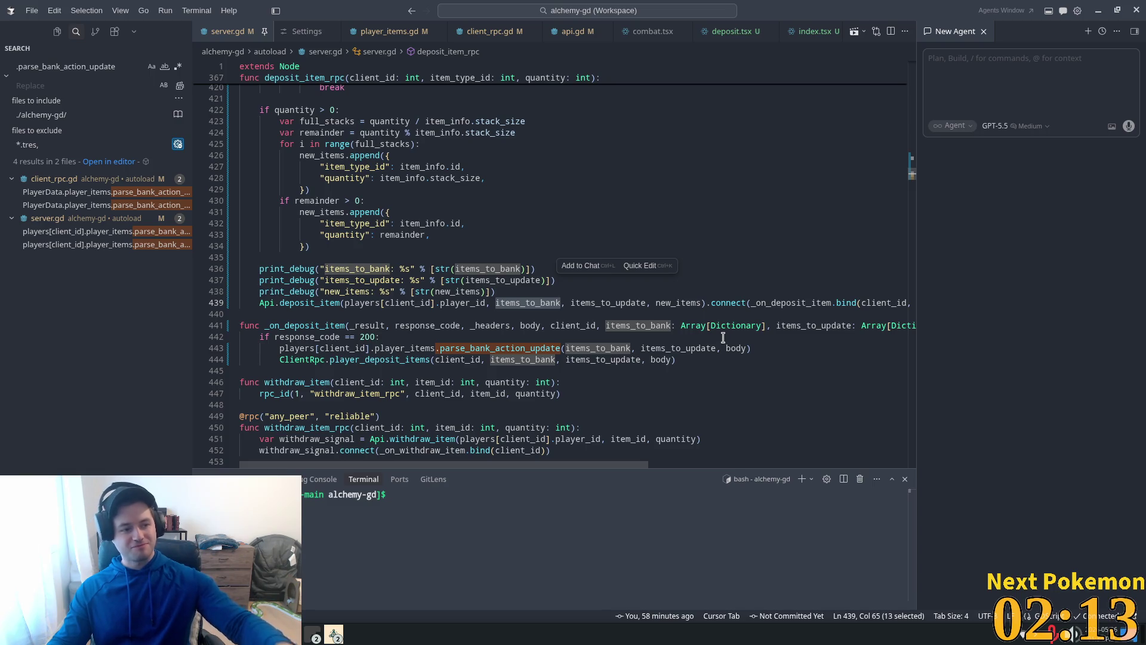
pyautogui.click(615, 215)
# Review the banked-items else branch and the items_to_update append on line 399
pyautogui.scroll(5, 538, 251)
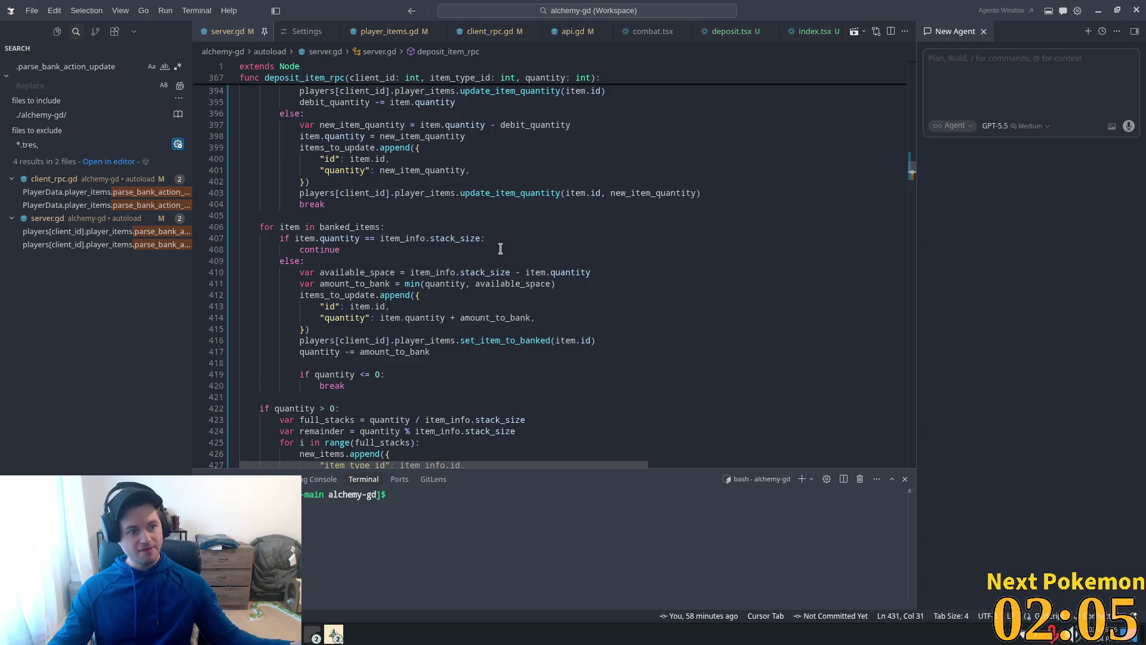
pyautogui.click(520, 261)
pyautogui.scroll(4, 555, 263)
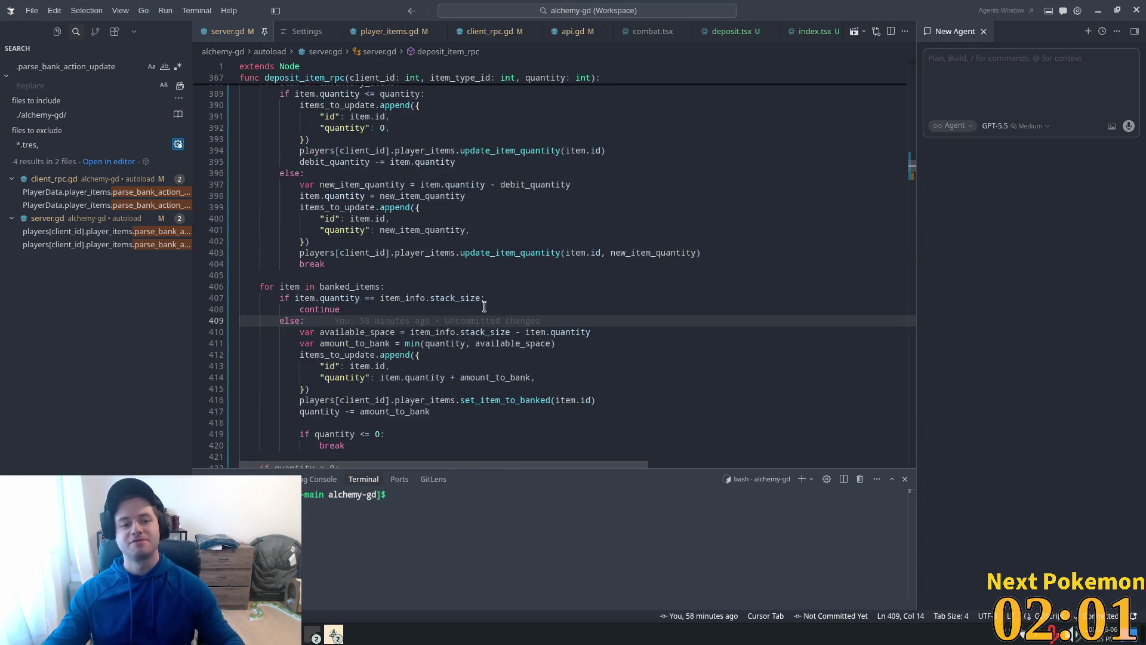
pyautogui.scroll(2, 488, 291)
pyautogui.click(540, 329)
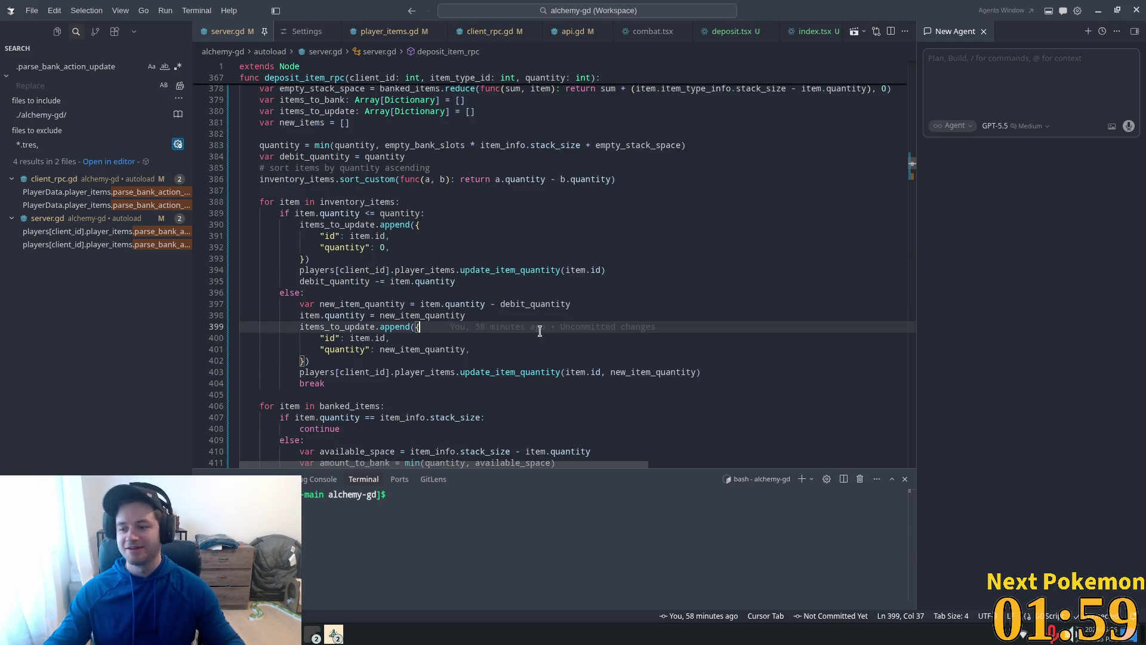
pyautogui.moveTo(540, 332)
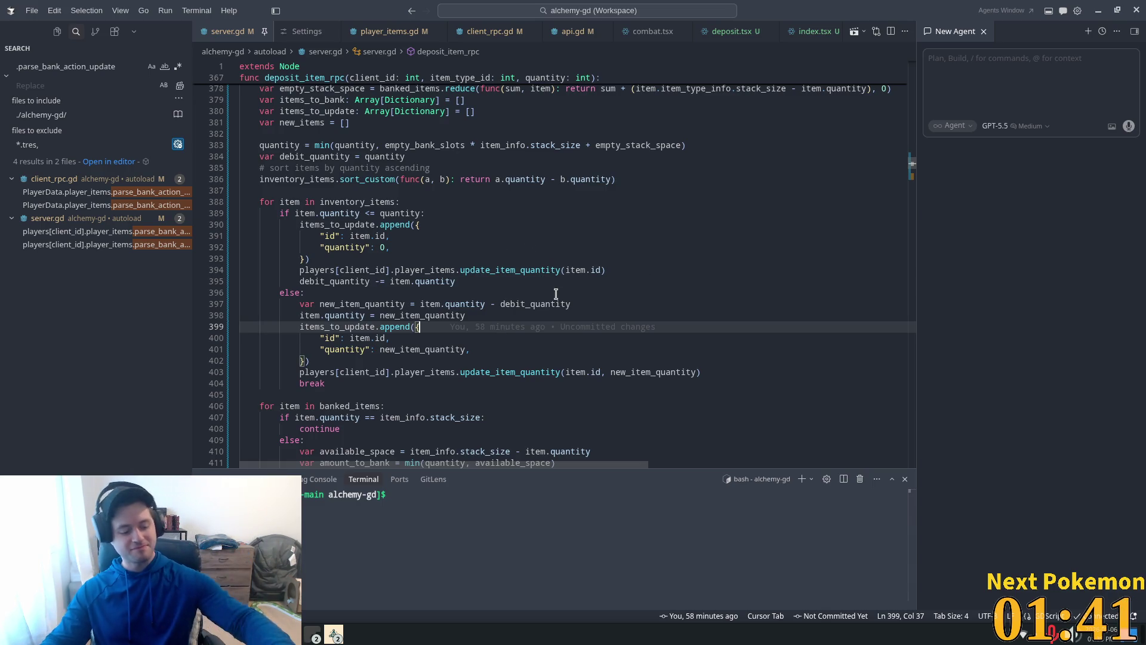
pyautogui.moveTo(553, 298)
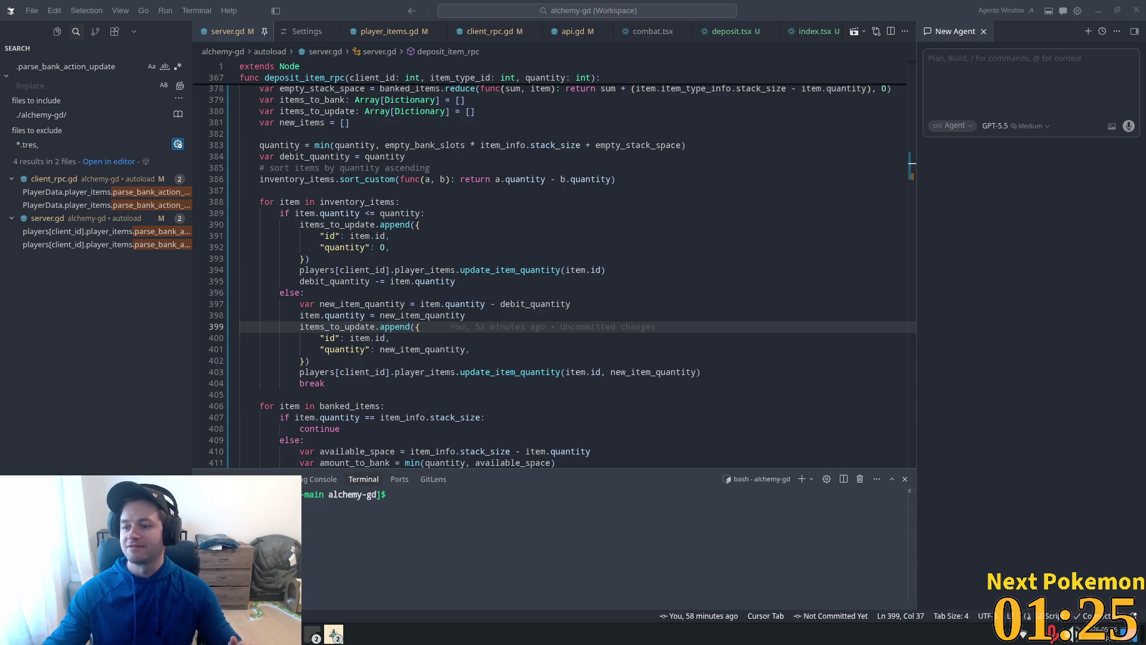
# Trace quantity, the id entries on lines 391 and 400, and new_item_quantity's definition
pyautogui.click(559, 280)
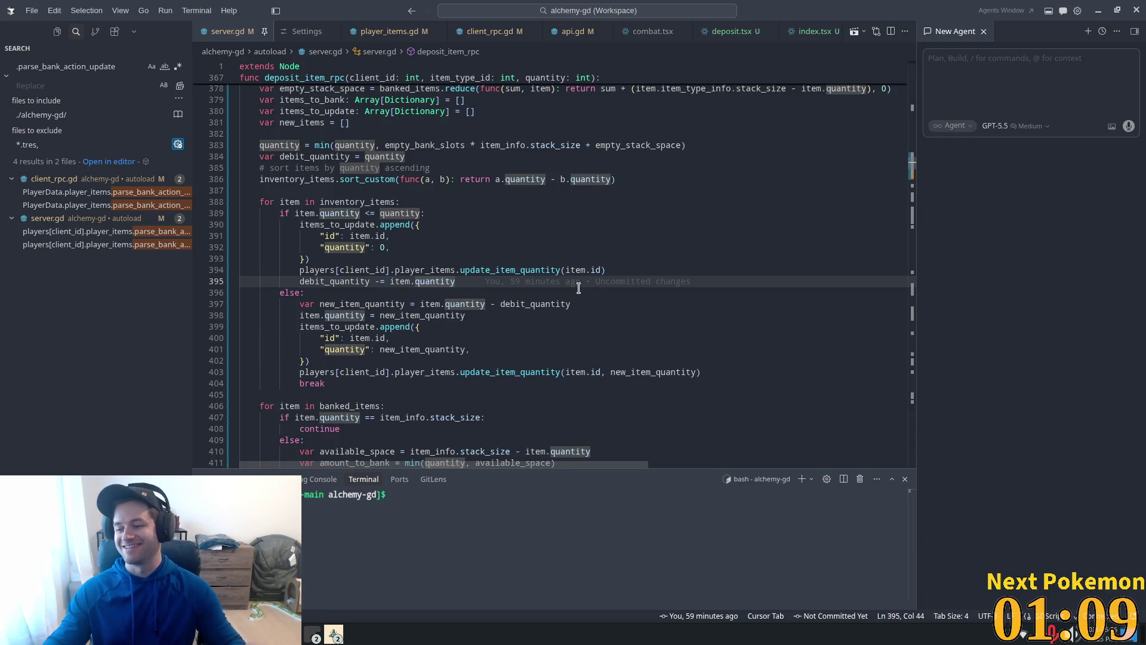
pyautogui.click(535, 234)
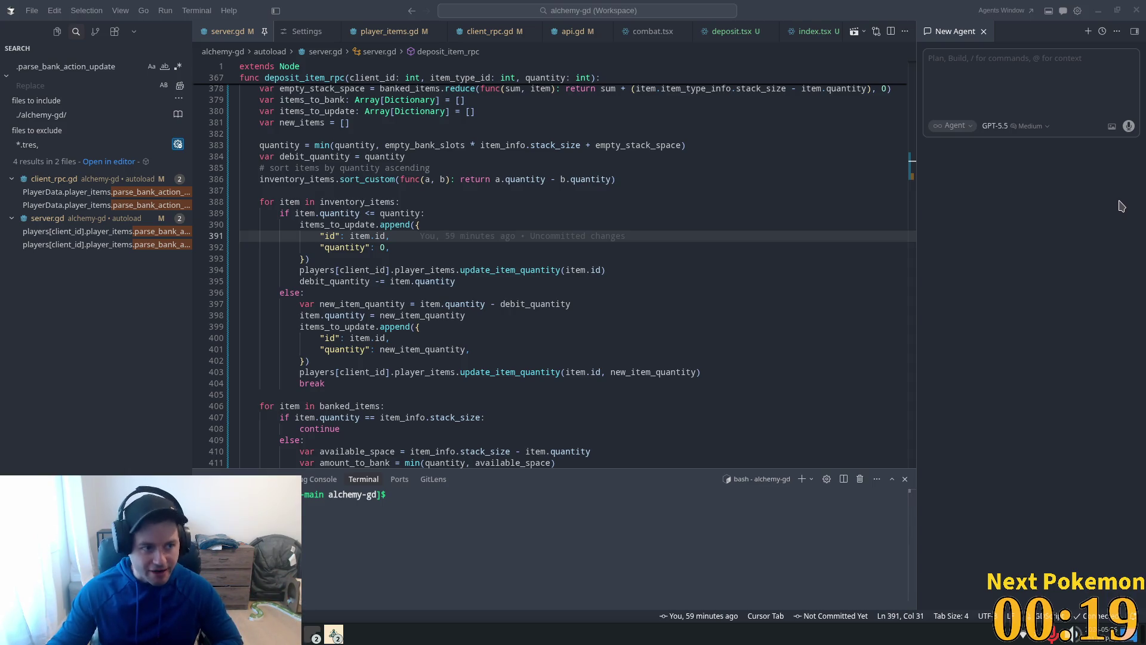
pyautogui.click(369, 249)
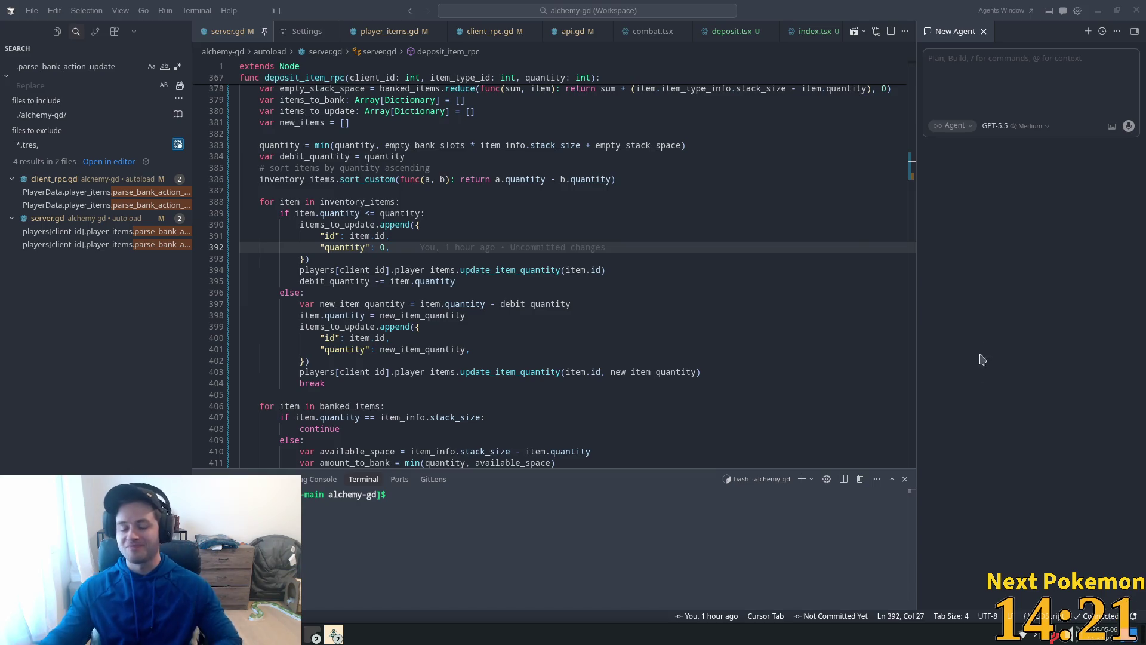
pyautogui.click(371, 333)
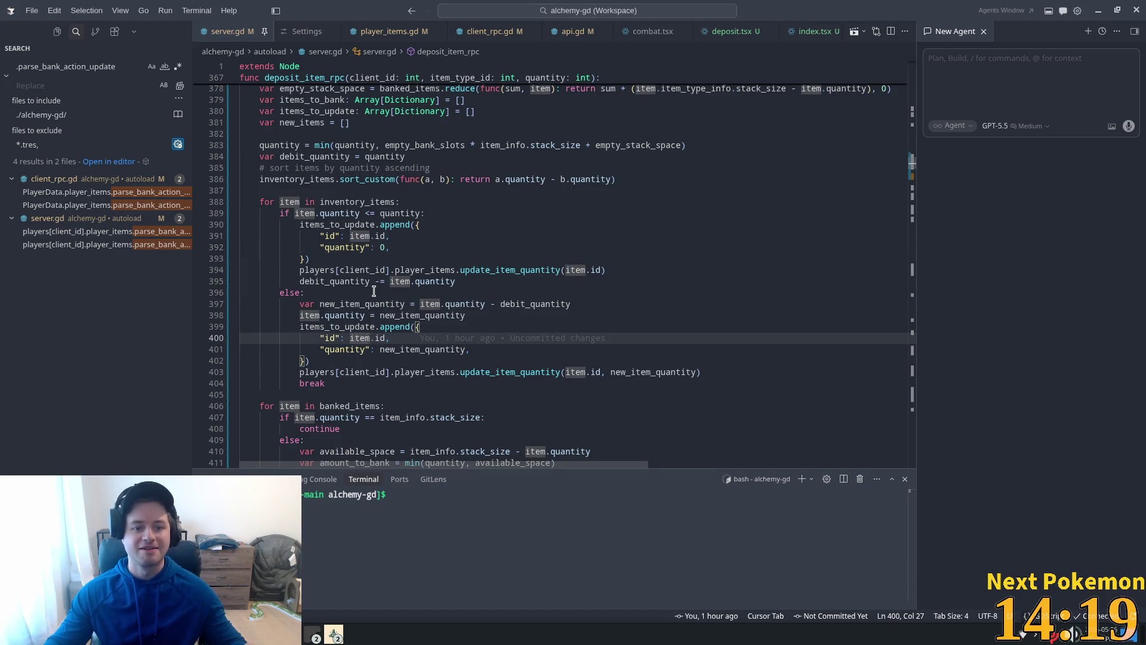
pyautogui.click(373, 292)
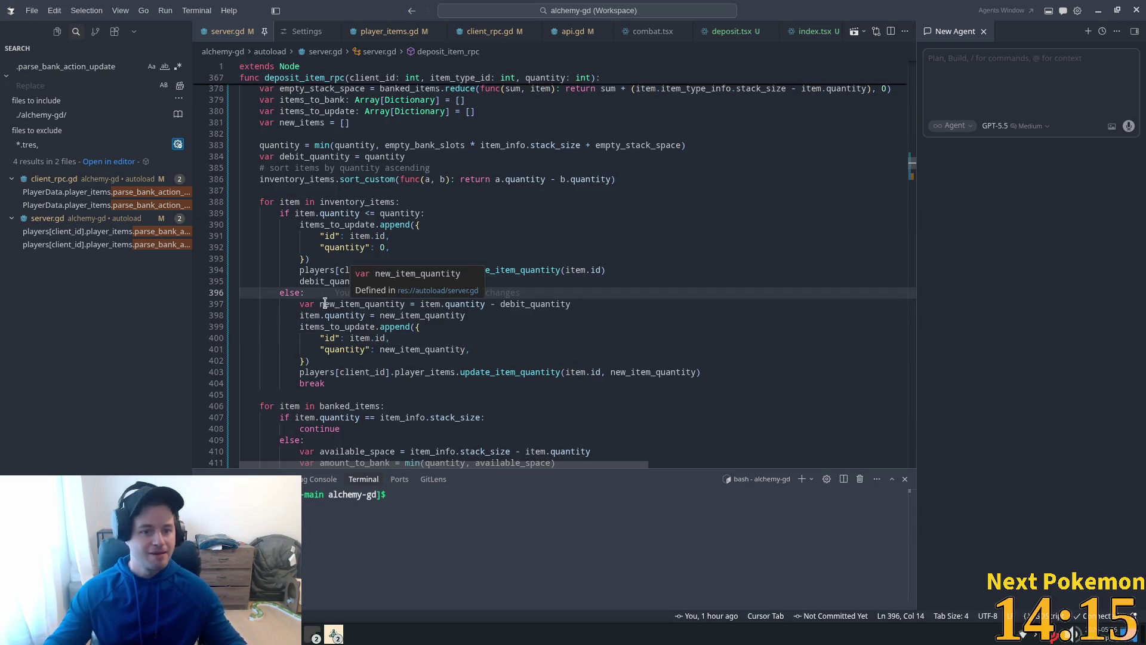
pyautogui.click(614, 338)
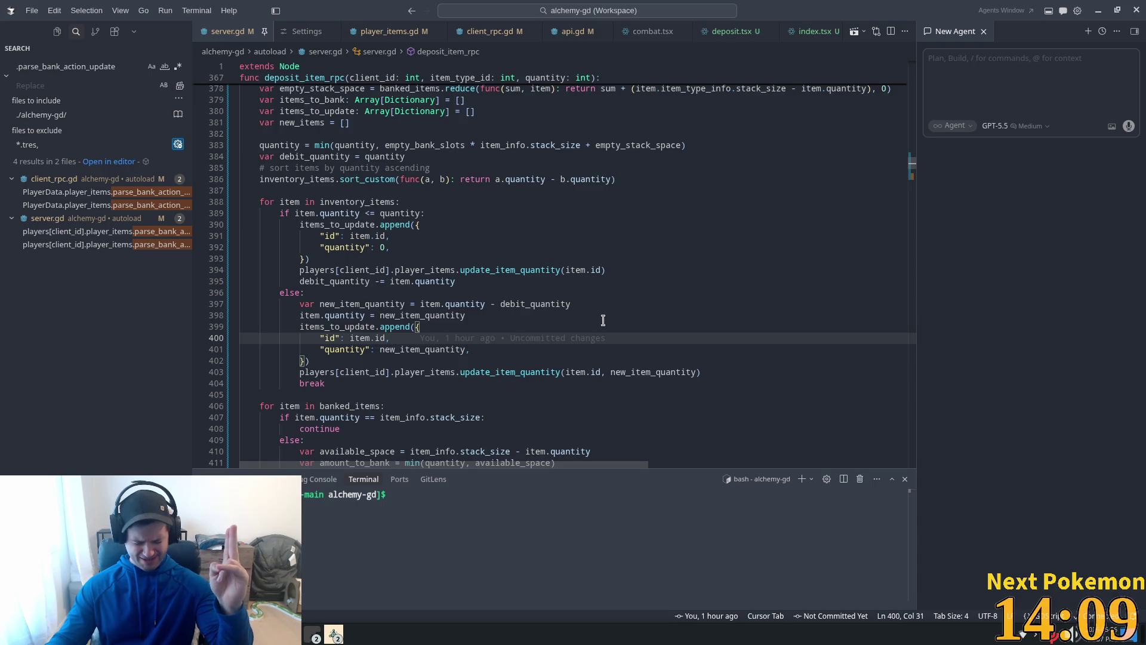
# Select the items_to_bank and items_to_update arguments of the deposit call on line 439
pyautogui.scroll(-2, 536, 303)
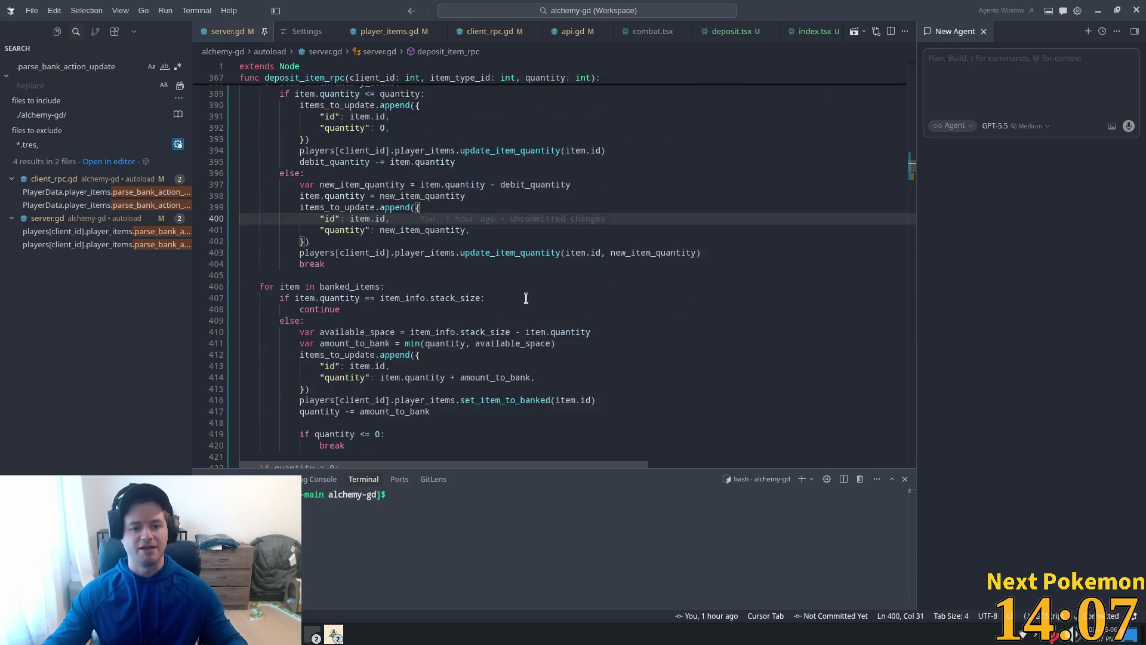
pyautogui.scroll(-4, 532, 302)
pyautogui.scroll(-1, 510, 293)
pyautogui.scroll(-4, 510, 293)
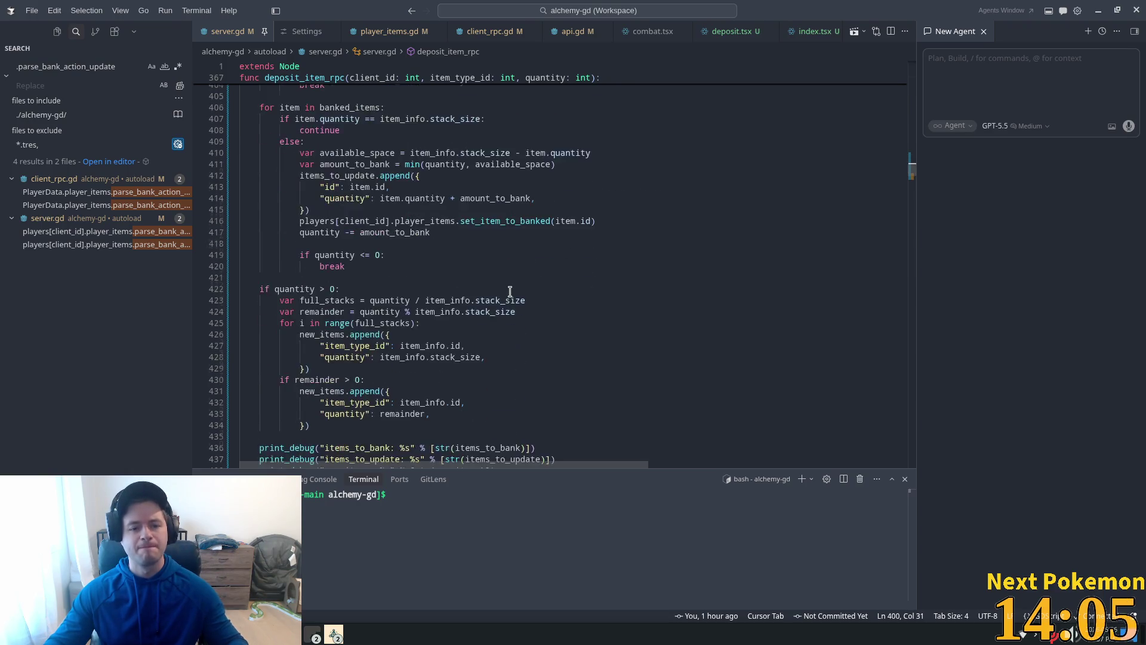
pyautogui.scroll(-2, 411, 365)
pyautogui.click(412, 363)
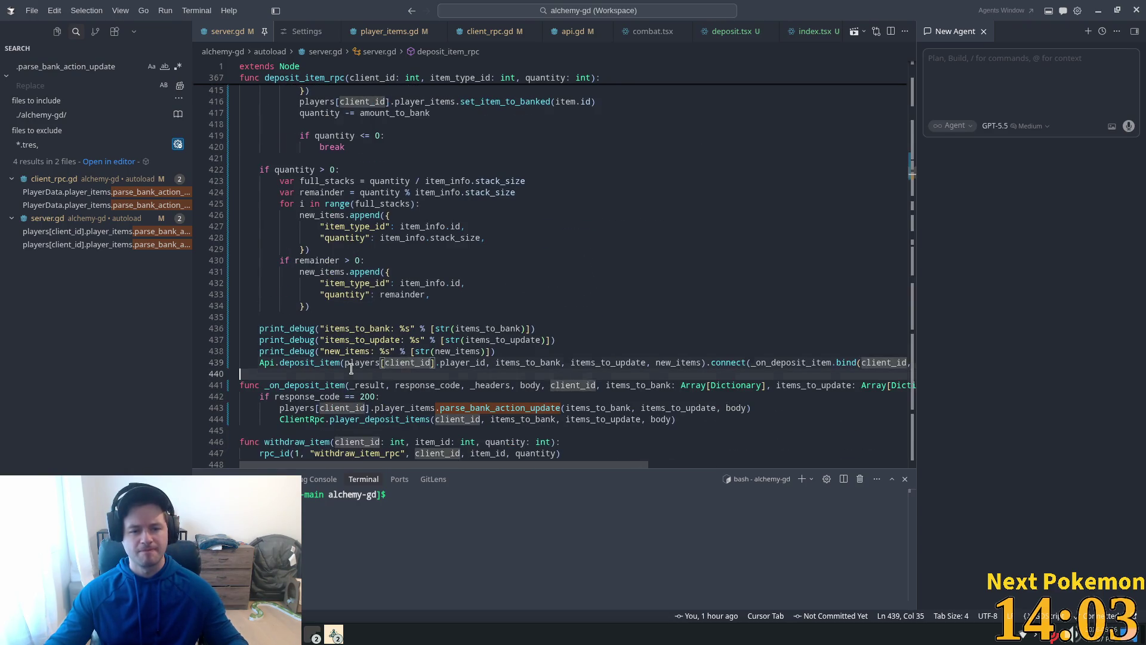
pyautogui.moveTo(485, 362); pyautogui.dragTo(661, 363)
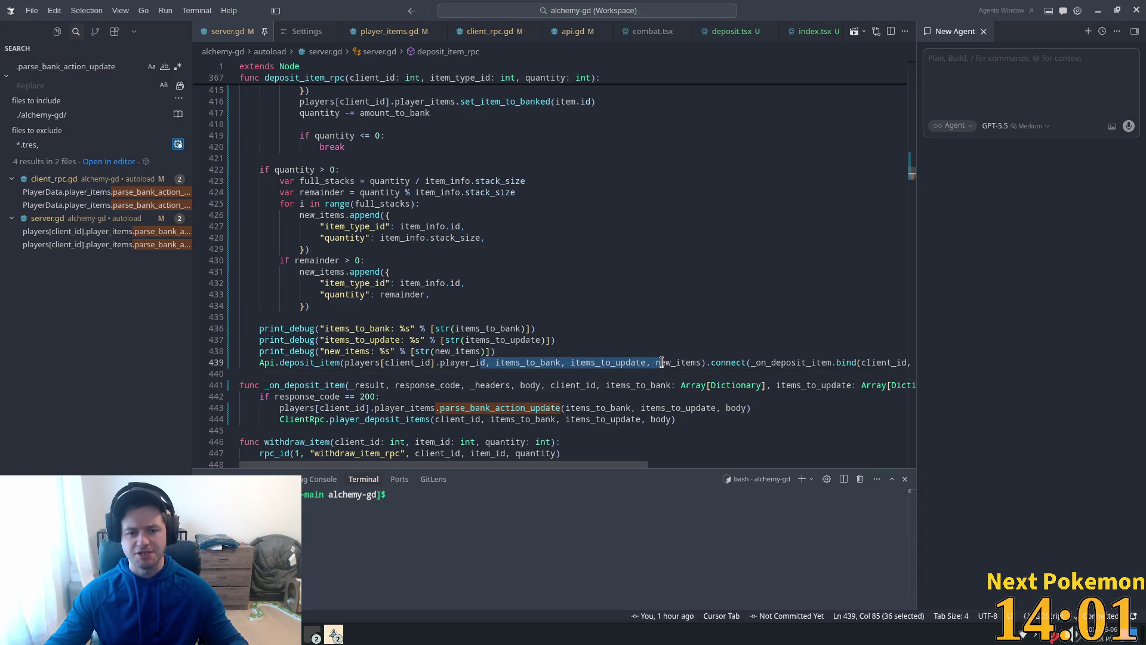
# Check deposit_item's request inputs and /bank/deposit path in api.gd, then go to deposit.tsx
pyautogui.keyDown('ctrl'); pyautogui.click(312, 362); pyautogui.keyUp('ctrl')
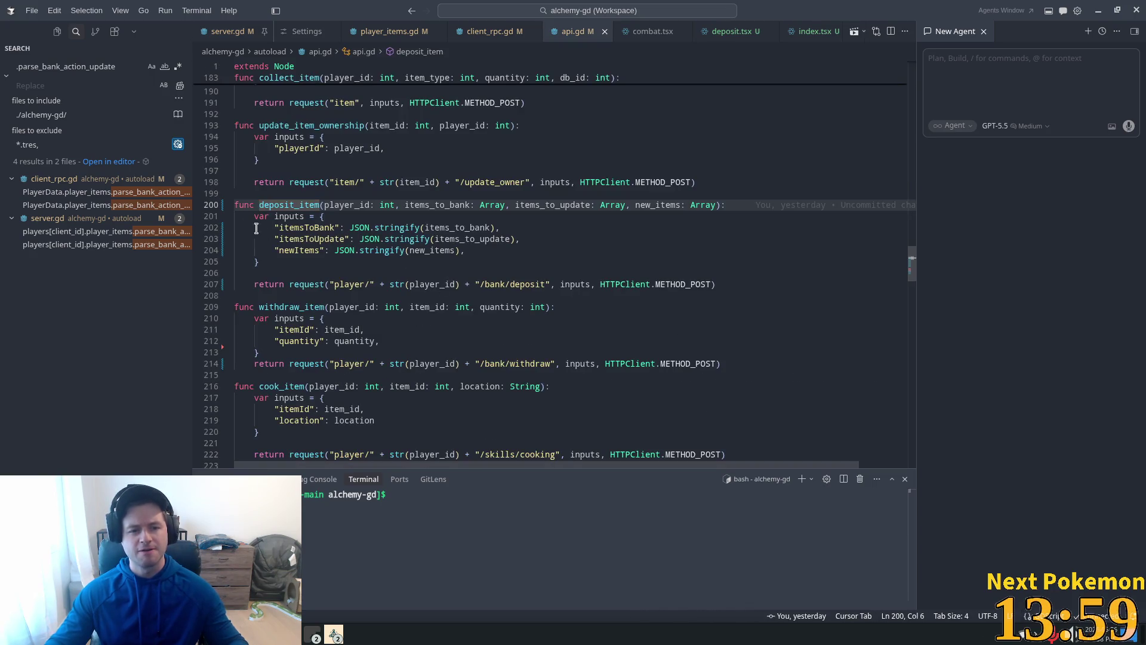
pyautogui.click(274, 216)
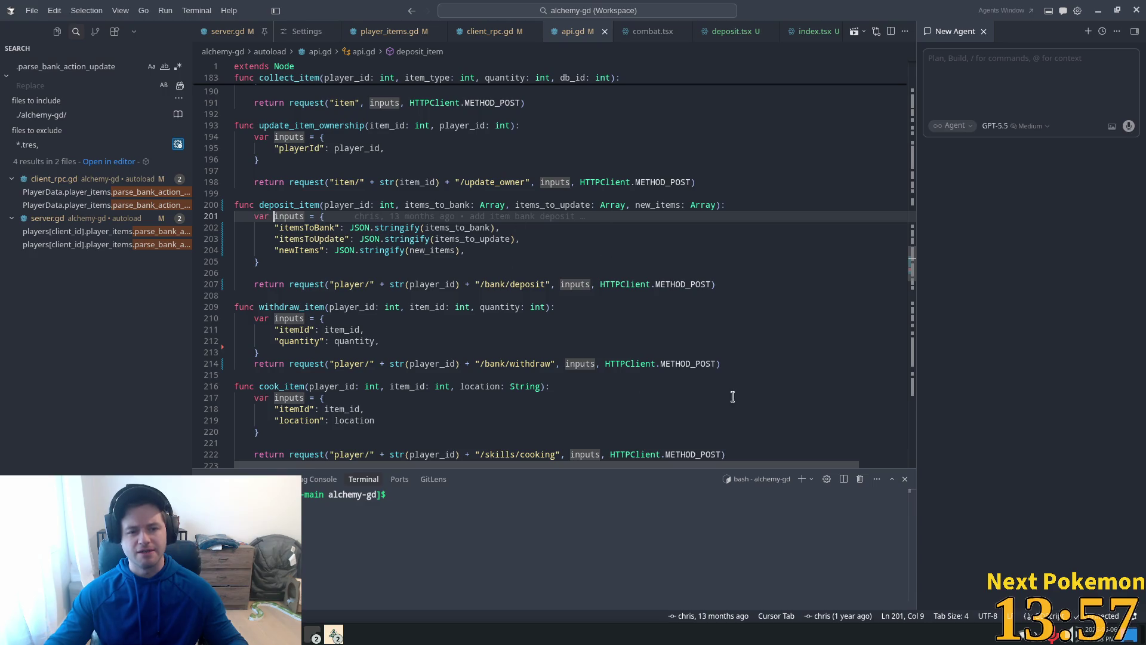
pyautogui.click(533, 284)
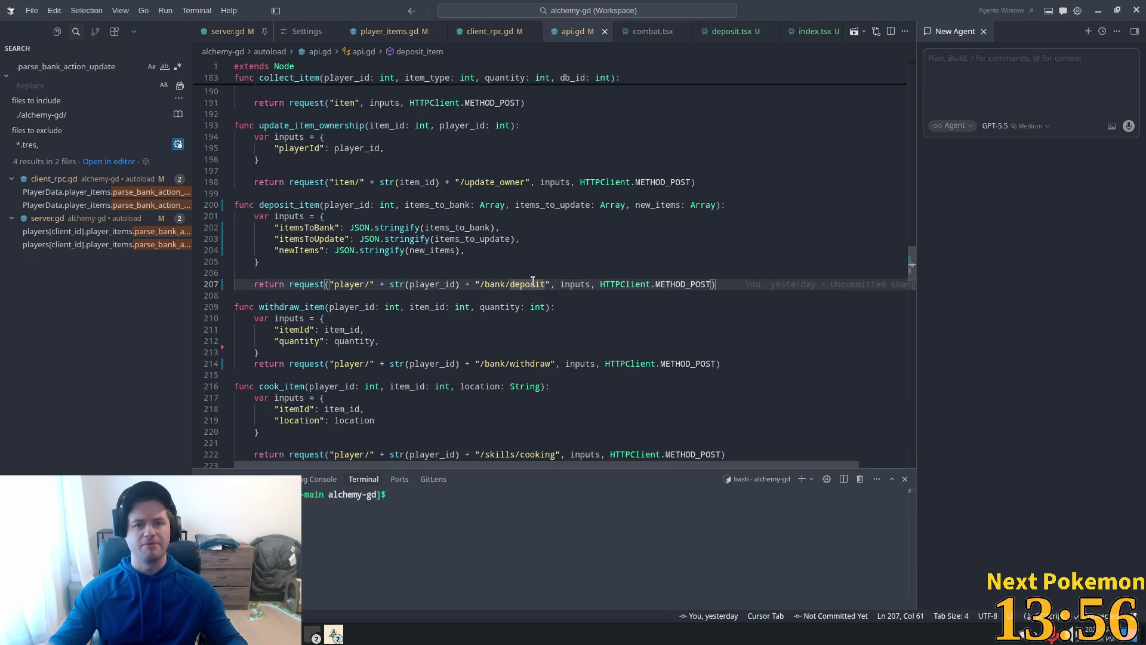
pyautogui.click(739, 31)
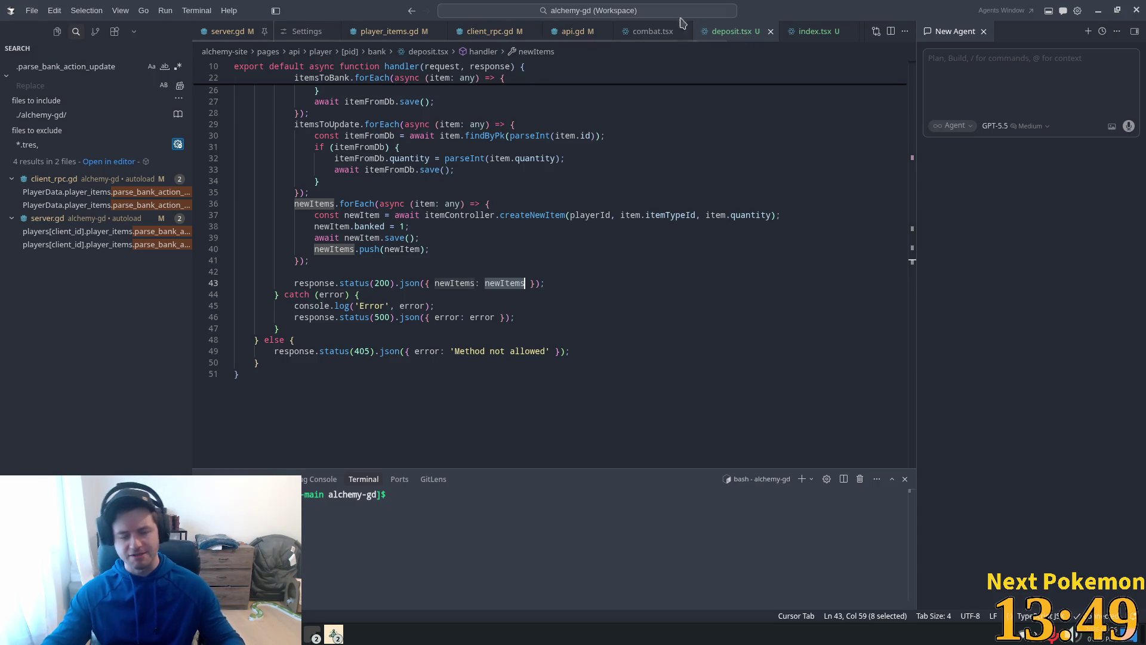
pyautogui.scroll(3, 497, 307)
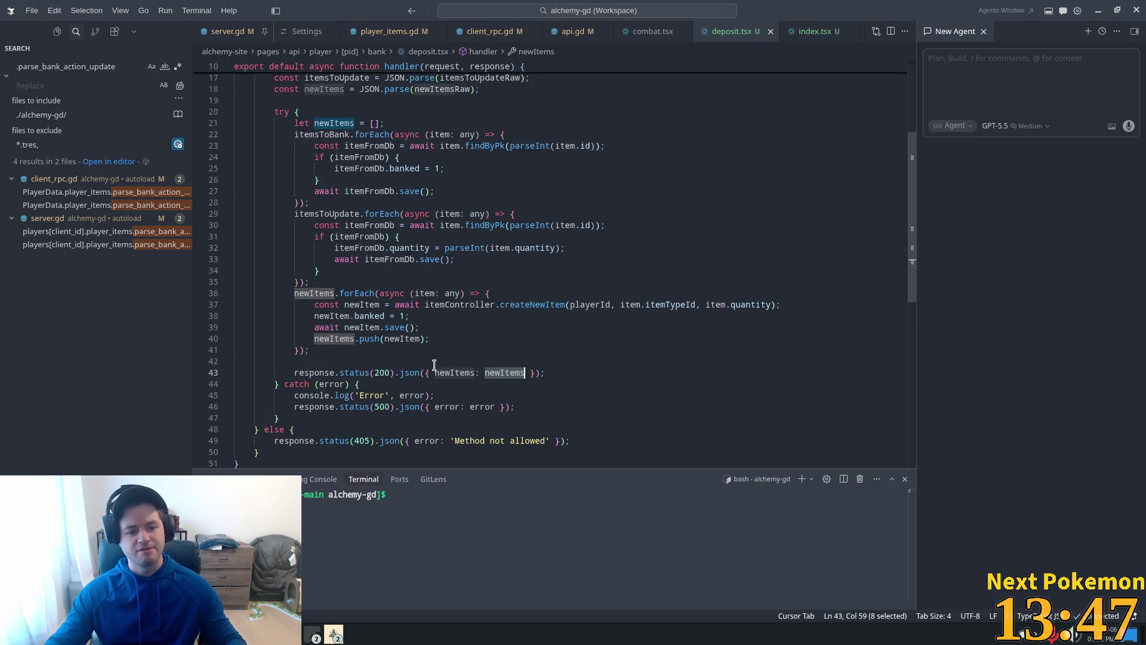
pyautogui.scroll(1, 554, 340)
pyautogui.click(339, 117)
pyautogui.click(495, 164)
pyautogui.scroll(4, 376, 179)
pyautogui.doubleClick(324, 239)
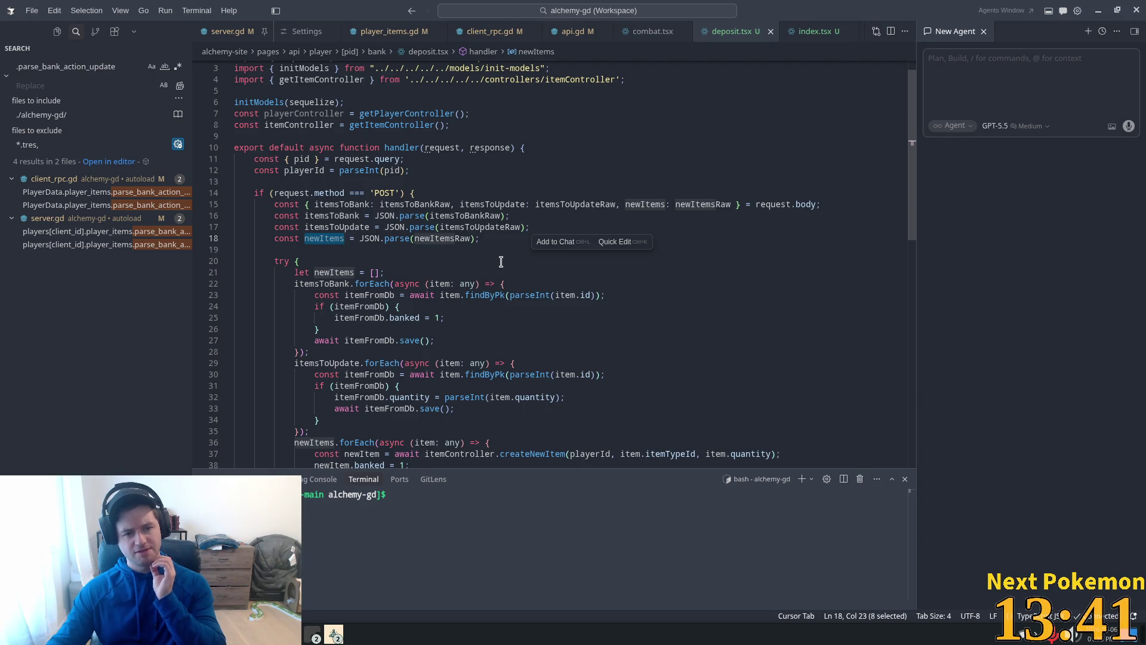
pyautogui.scroll(-5, 501, 262)
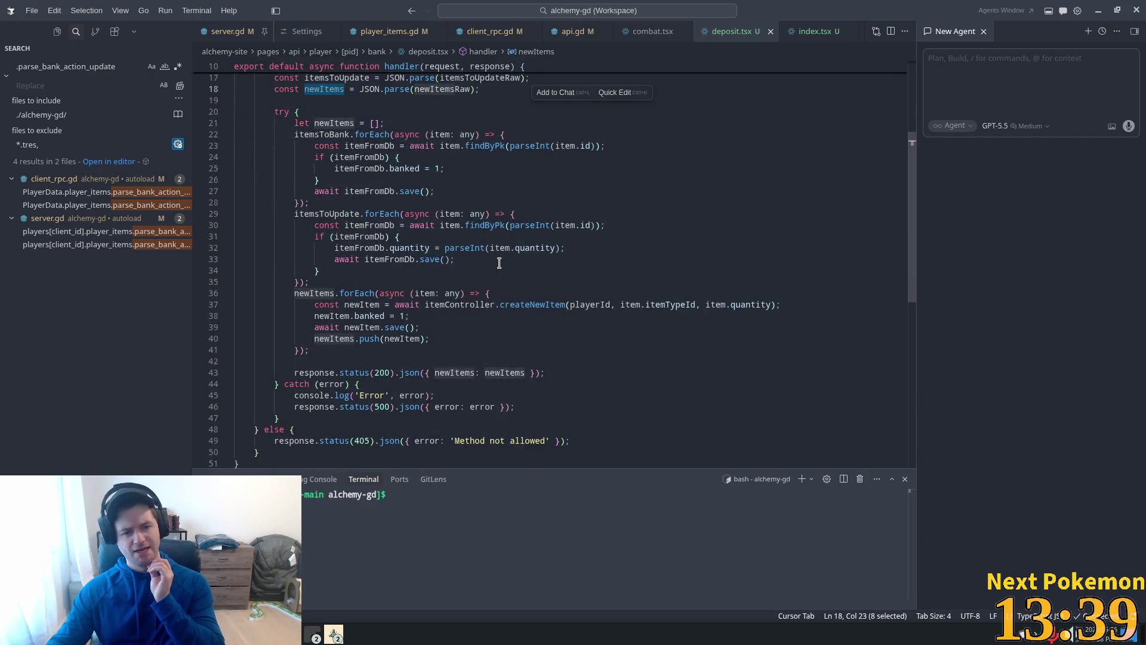
pyautogui.scroll(2, 463, 260)
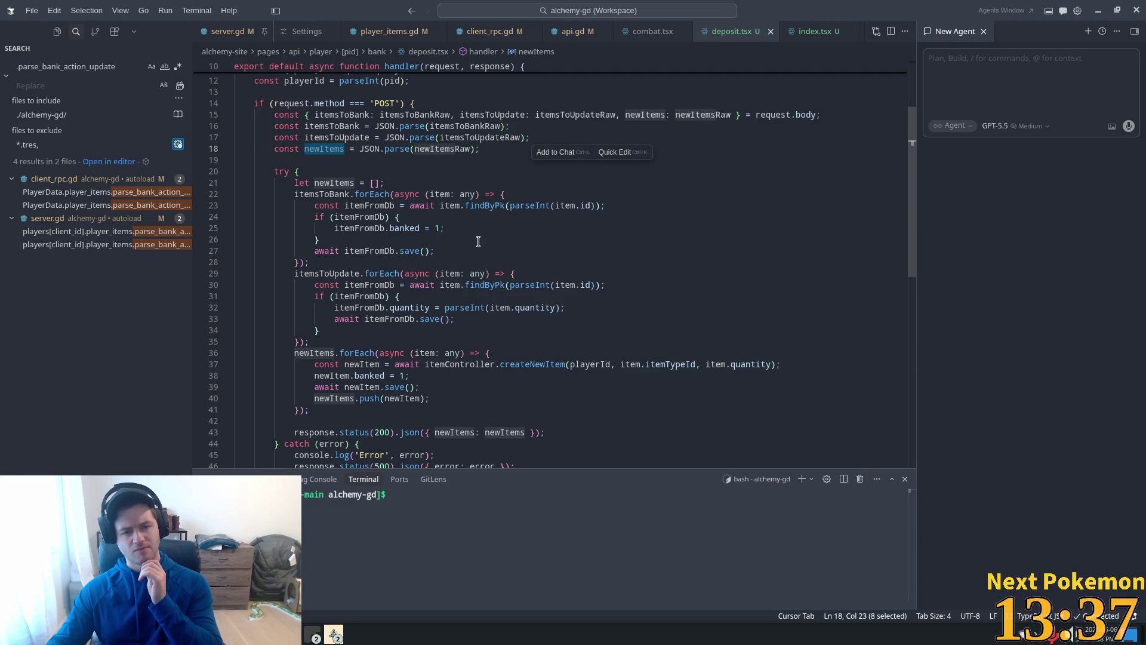
pyautogui.moveTo(325, 181)
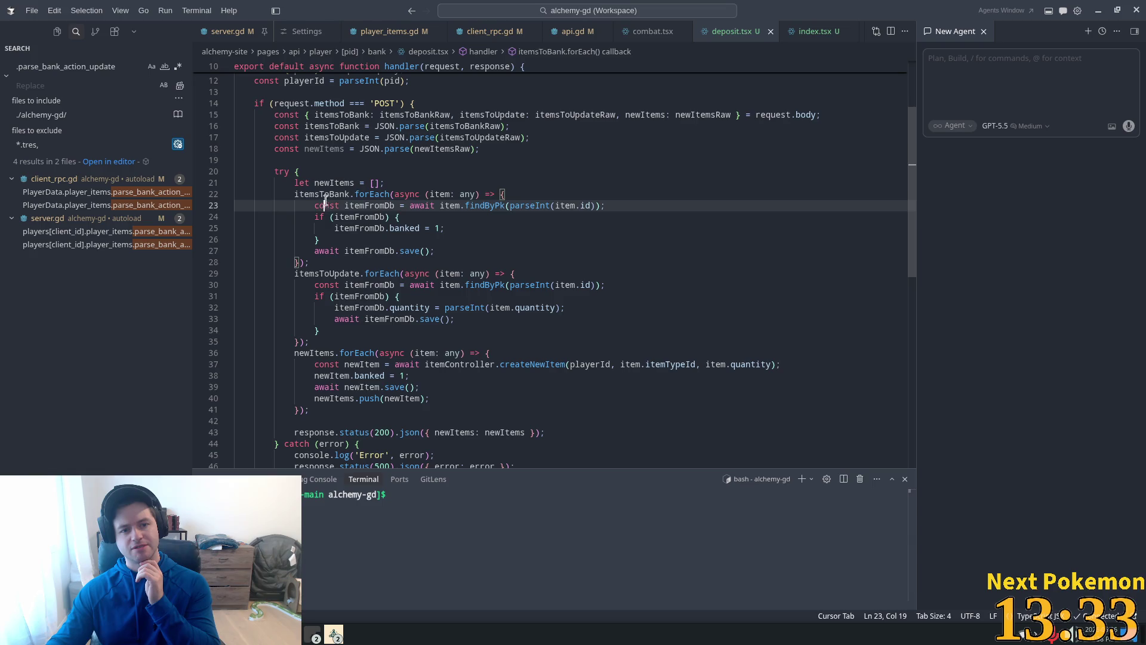
pyautogui.doubleClick(327, 184)
pyautogui.click(370, 126)
pyautogui.click(343, 183)
pyautogui.click(337, 138)
pyautogui.click(333, 175)
pyautogui.doubleClick(333, 182)
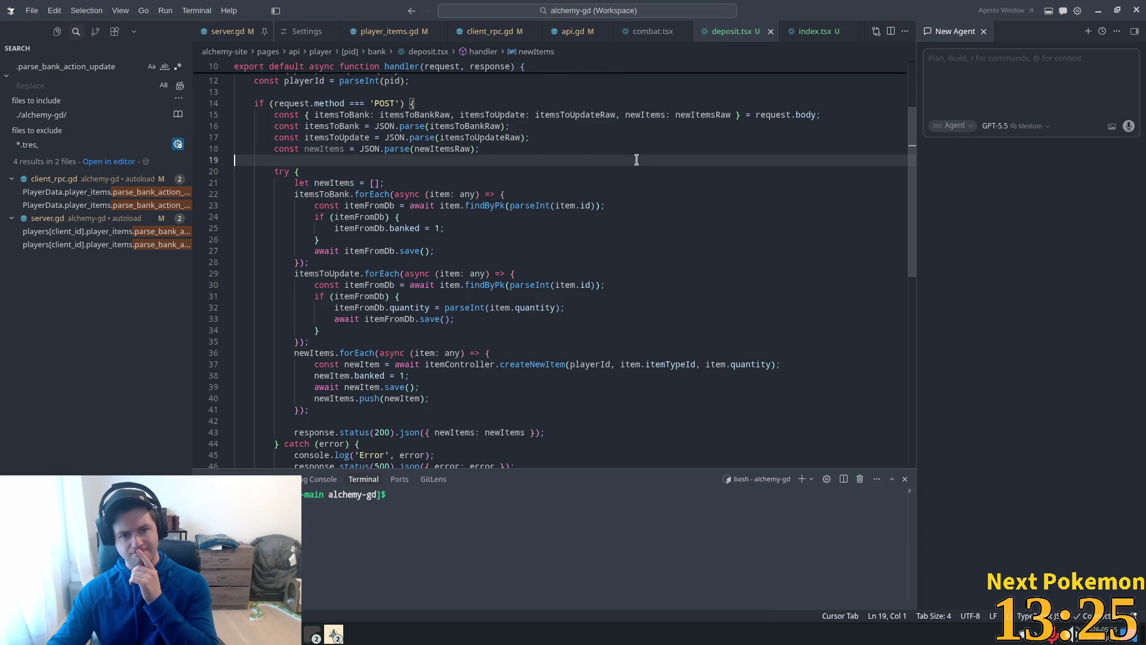
pyautogui.doubleClick(434, 149)
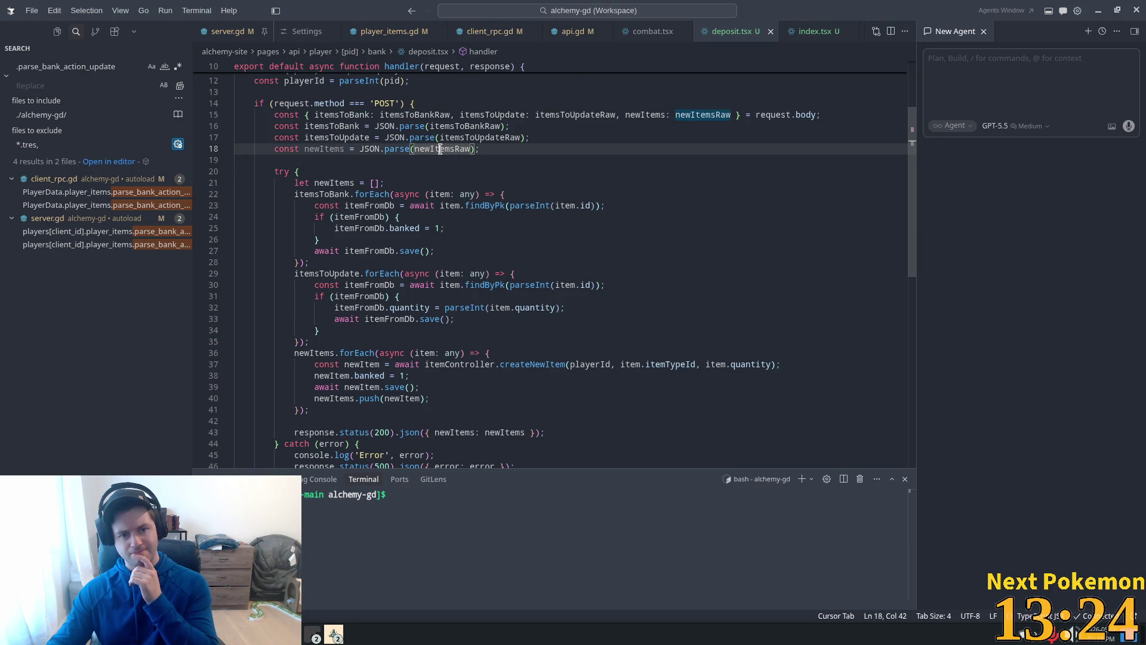
pyautogui.doubleClick(331, 148)
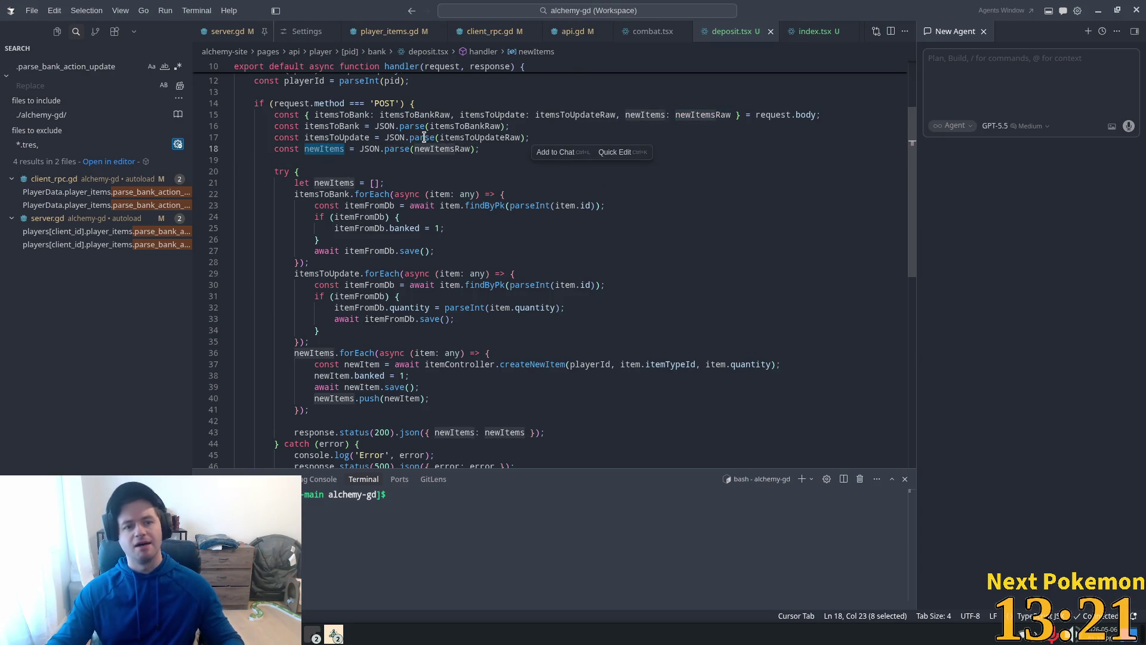
# Rename newItems to itemsToCreate on line 18 and in the line-36 forEach loop
pyautogui.write('items')
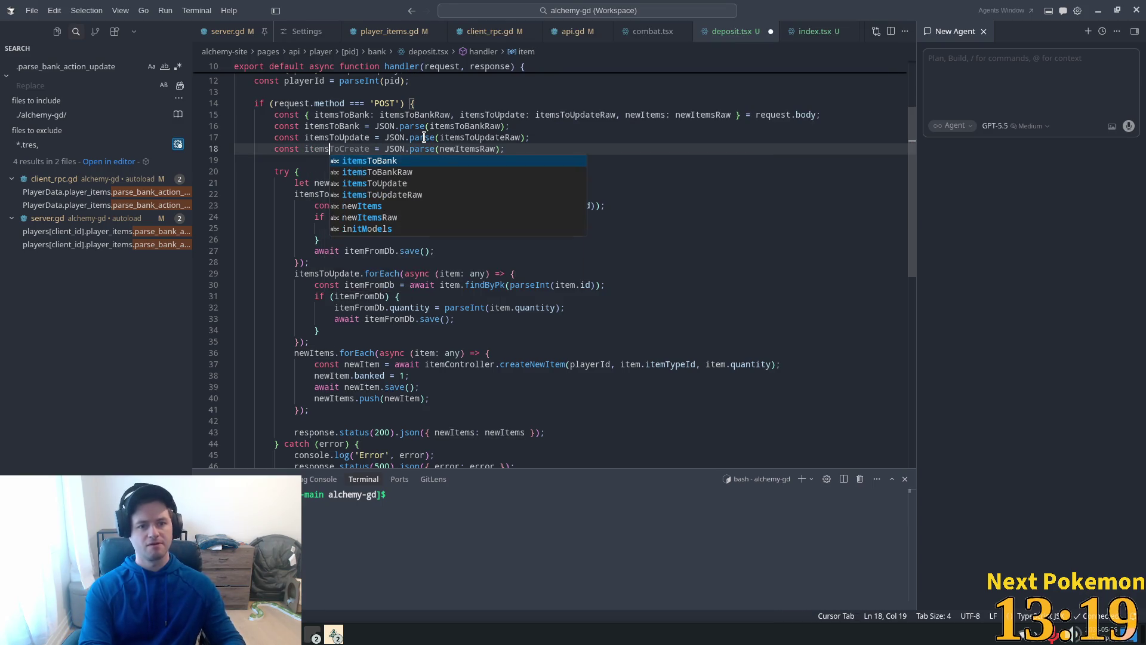
pyautogui.press('Tab')
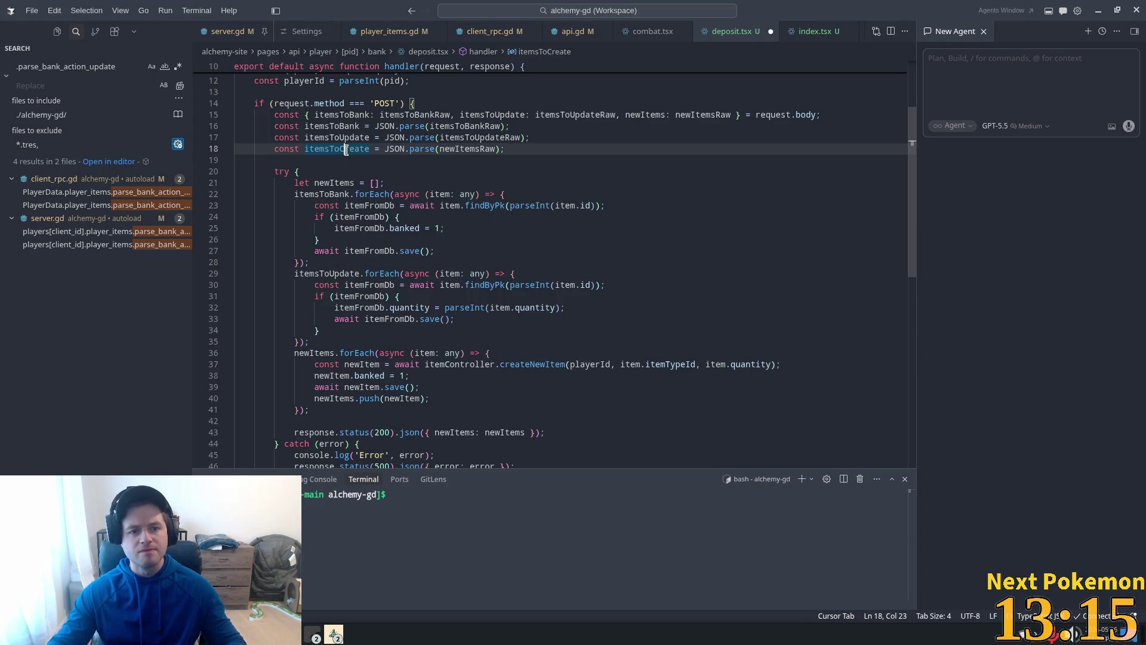
pyautogui.doubleClick(310, 353)
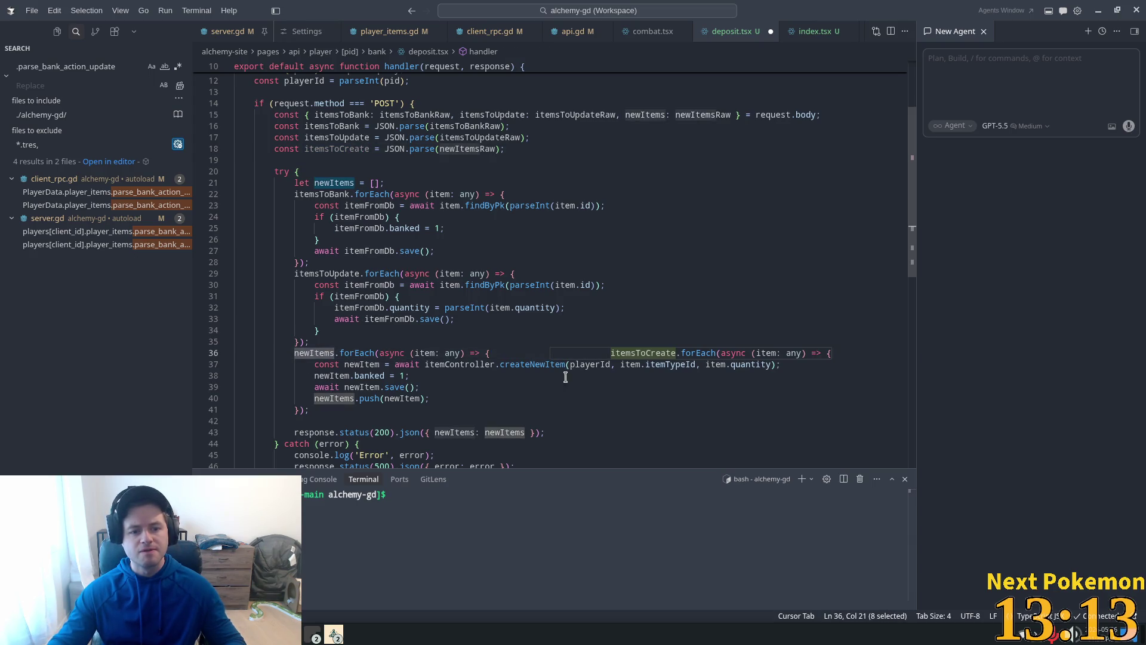
pyautogui.press('Tab')
pyautogui.press('Tab')
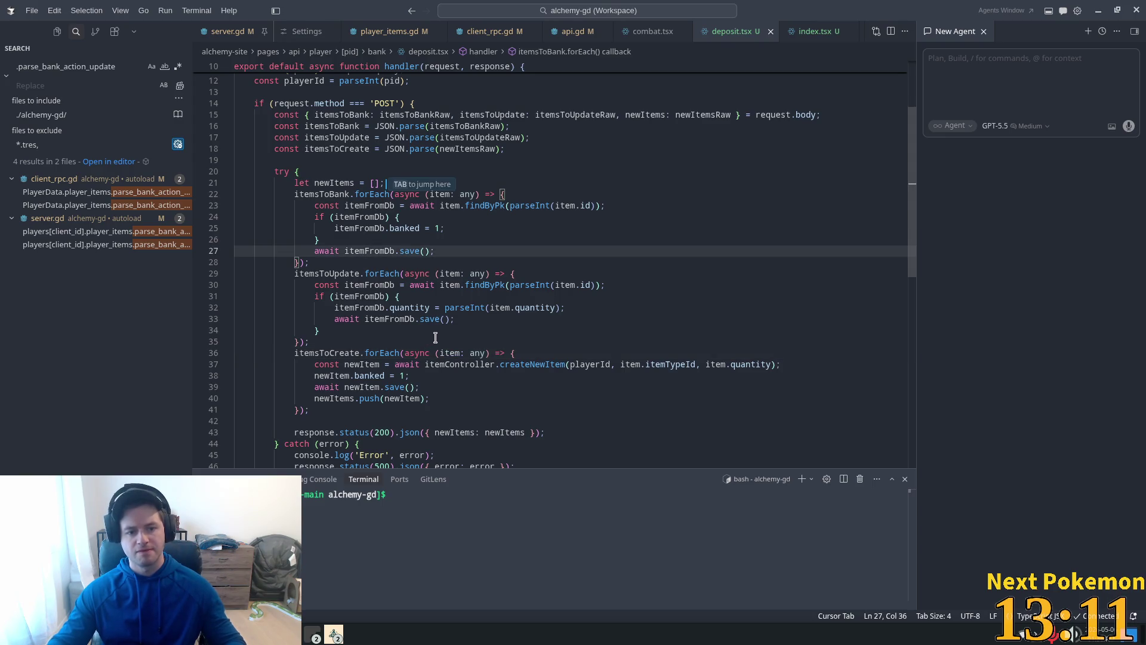
pyautogui.scroll(-3, 440, 343)
pyautogui.click(505, 343)
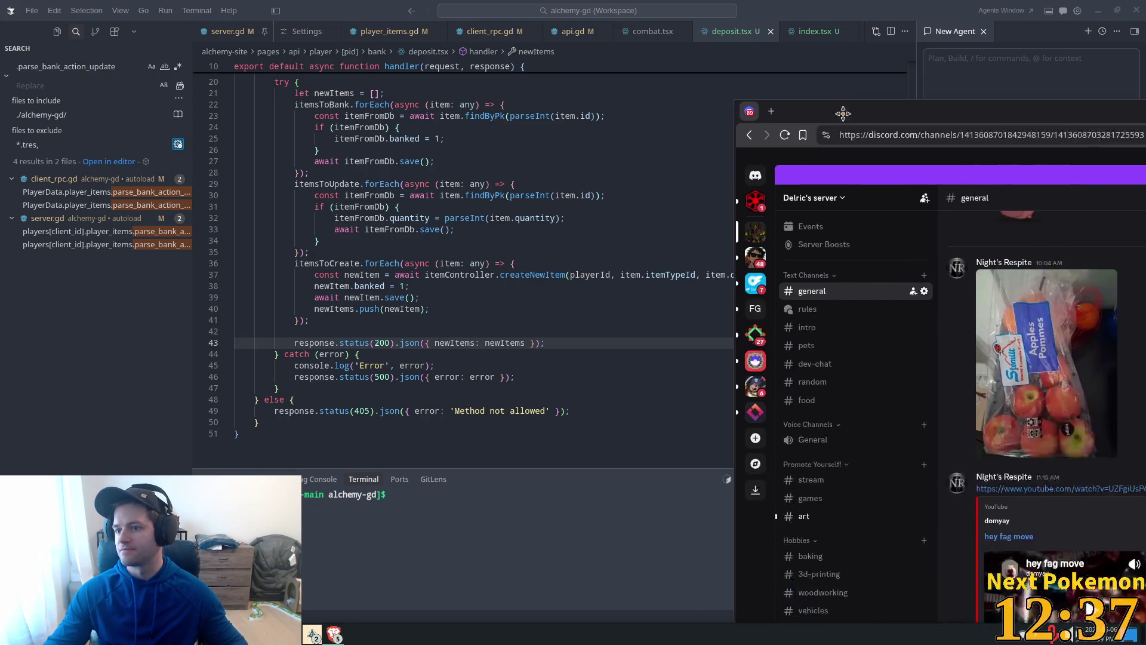
# Maximize Discord, open #art, and enlarge the Kingdom Shields title screen image
pyautogui.moveTo(842, 113); pyautogui.dragTo(263, 6)
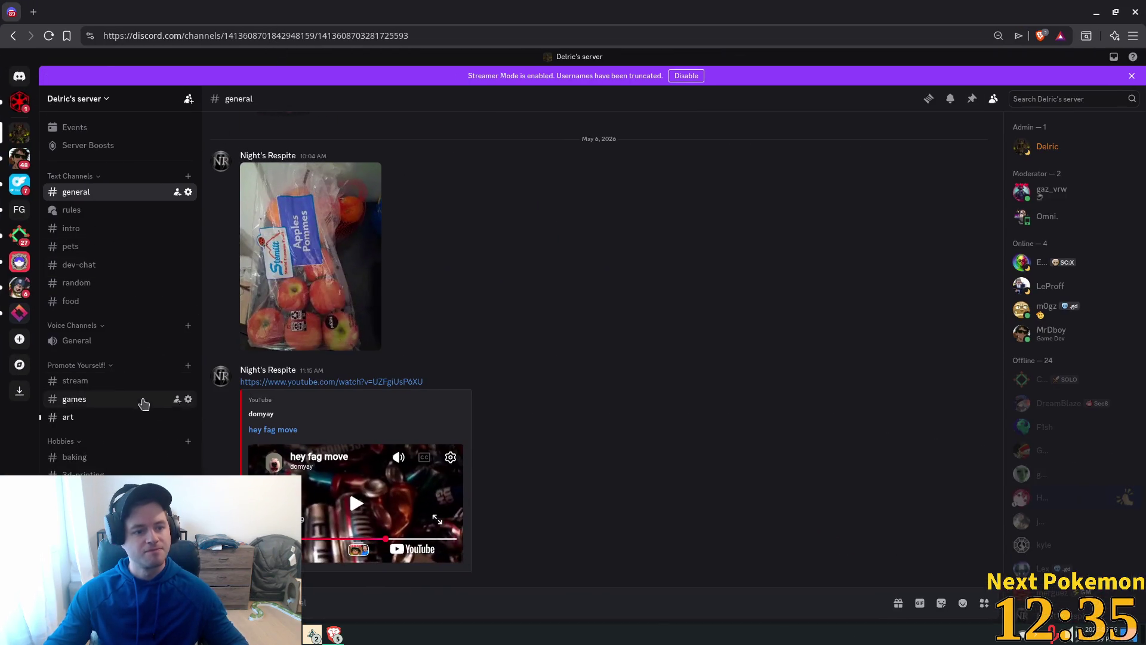
pyautogui.click(173, 418)
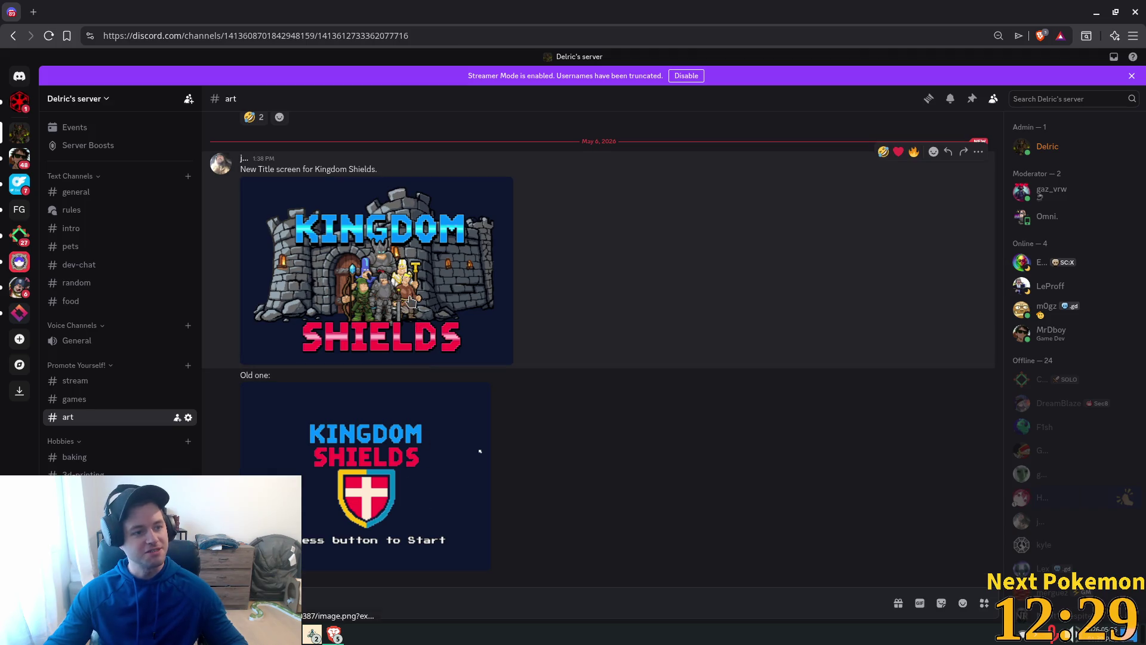
pyautogui.click(411, 300)
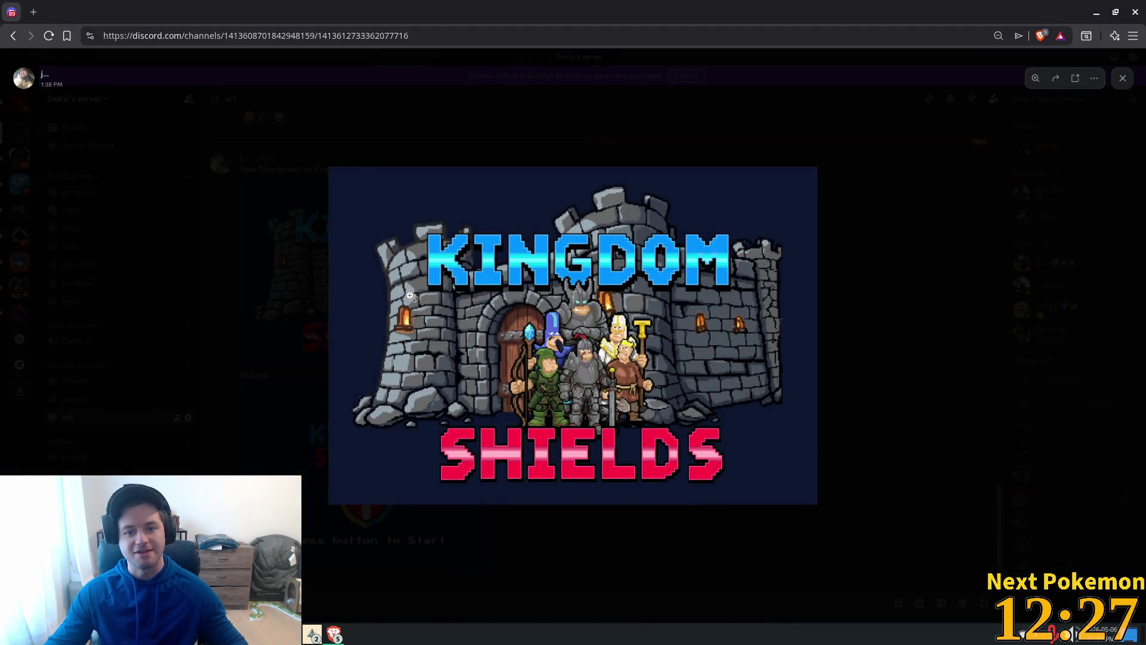
# Zoom in and out on the title screen image, close the viewer, and move Discord off-screen
pyautogui.click(579, 308)
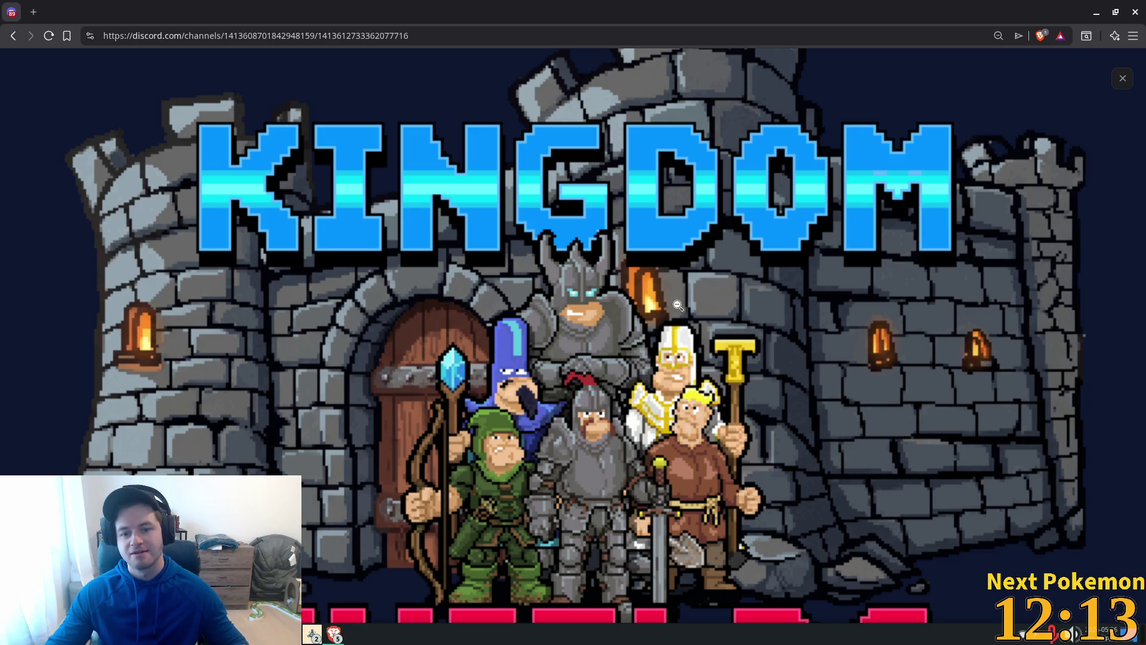
pyautogui.click(716, 261)
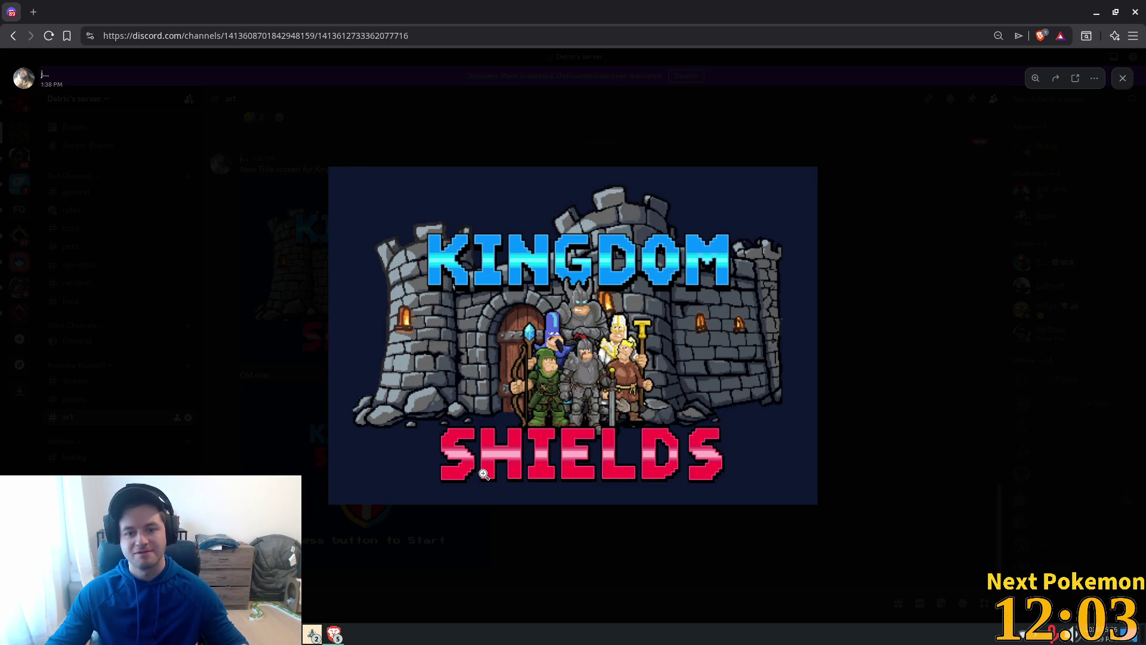
pyautogui.click(1123, 78)
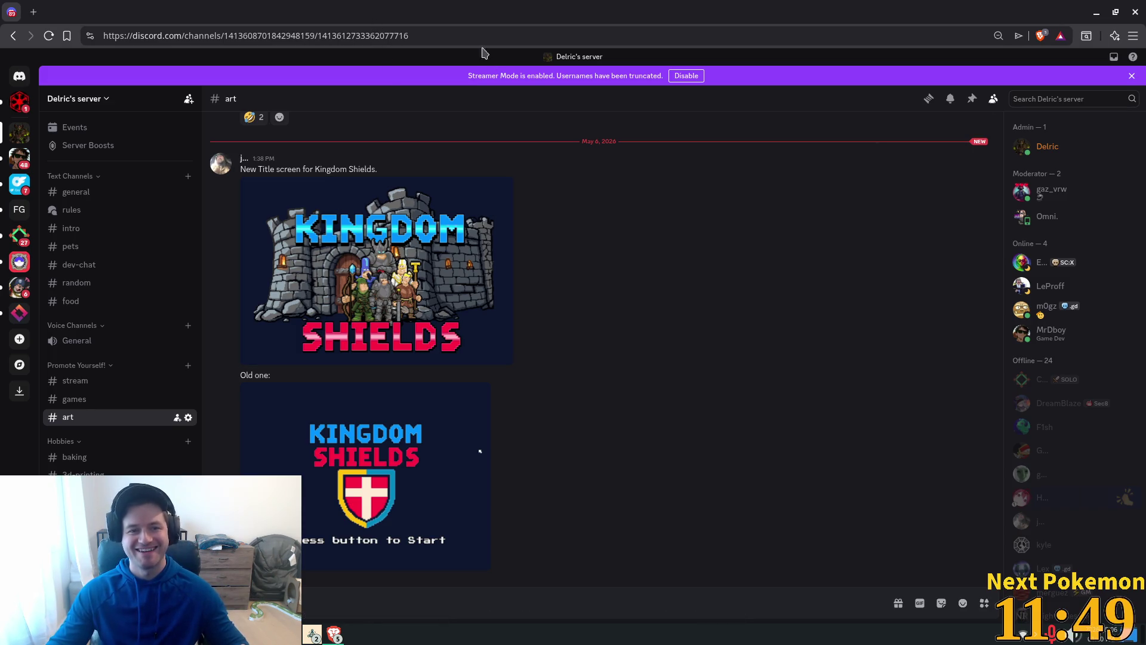
pyautogui.moveTo(636, 67)
pyautogui.mouseDown()
pyautogui.moveTo(878, 132)
pyautogui.moveTo(1145, 75)
pyautogui.mouseUp()
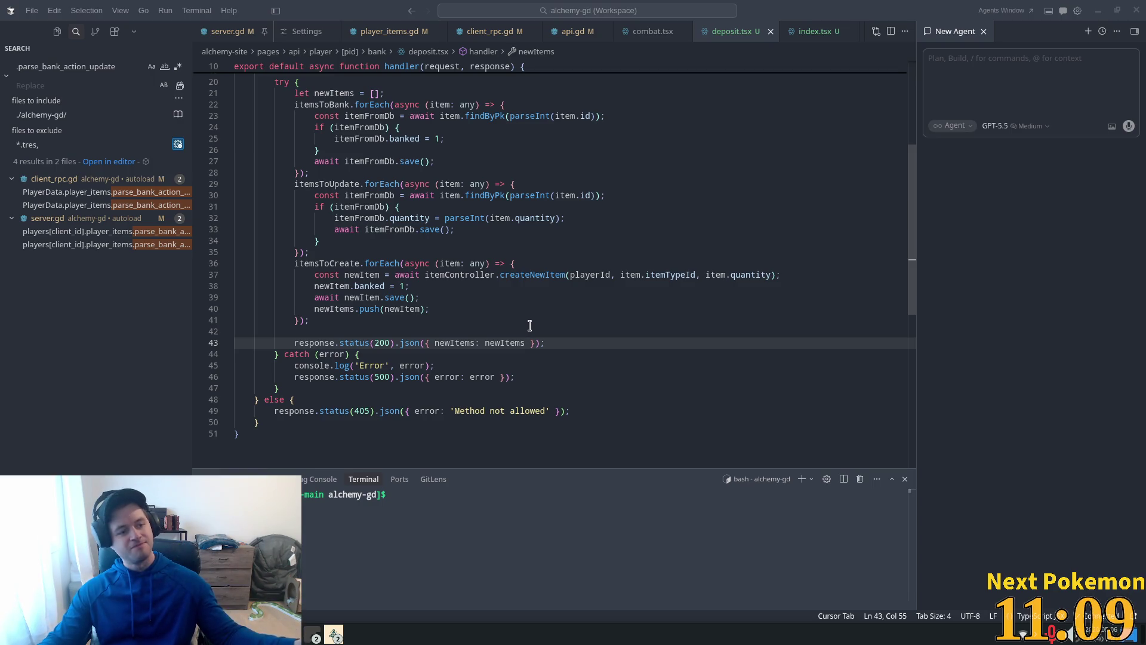
pyautogui.click(693, 149)
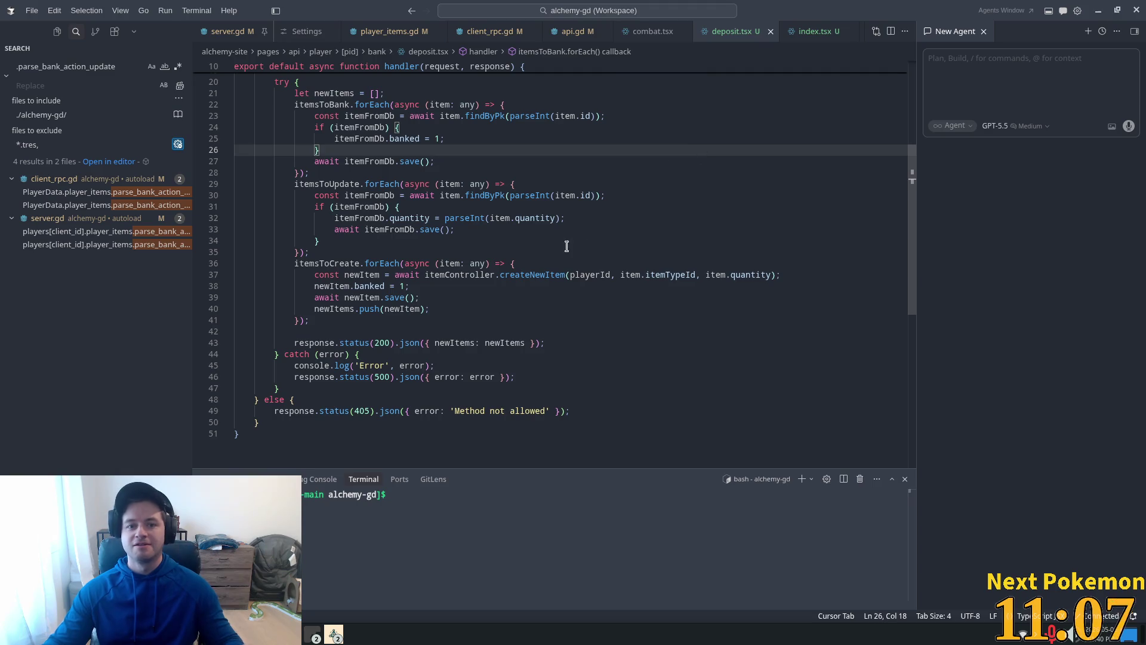
pyautogui.scroll(3, 434, 292)
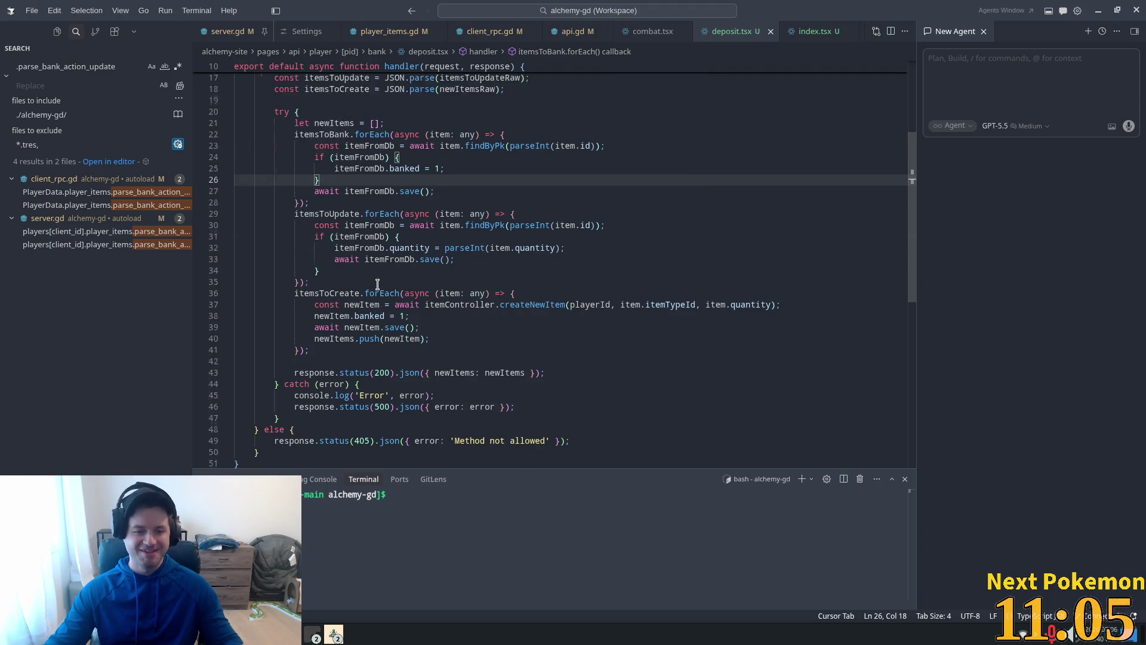
pyautogui.scroll(-3, 388, 250)
pyautogui.doubleClick(341, 232)
pyautogui.scroll(6, 340, 235)
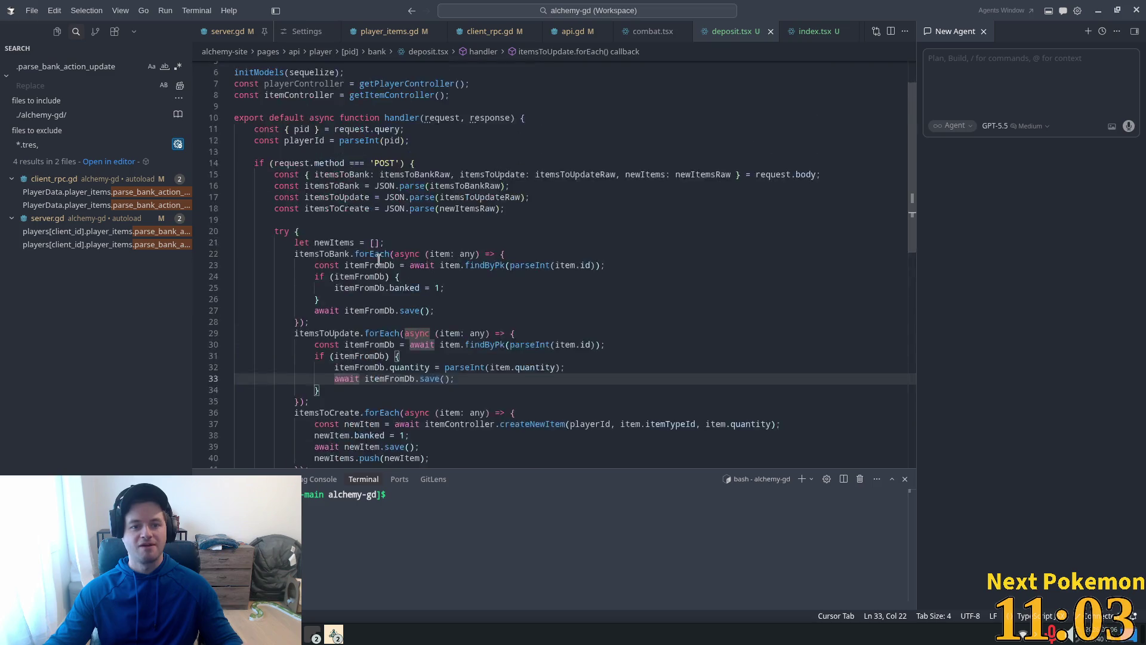
pyautogui.click(541, 240)
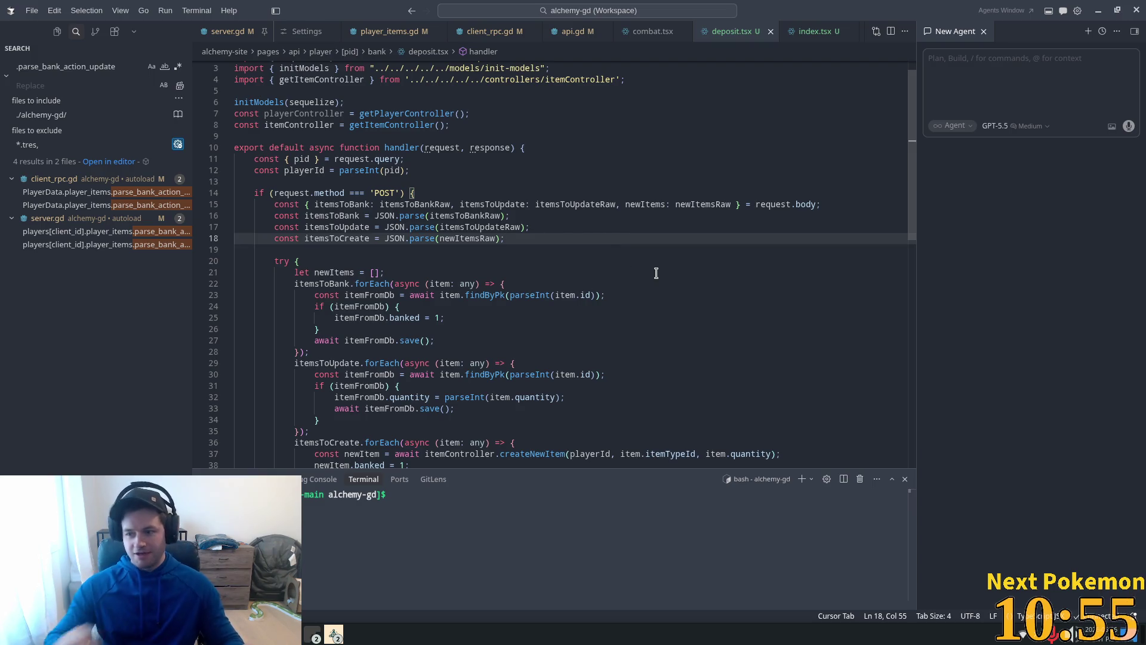
pyautogui.scroll(-3, 488, 224)
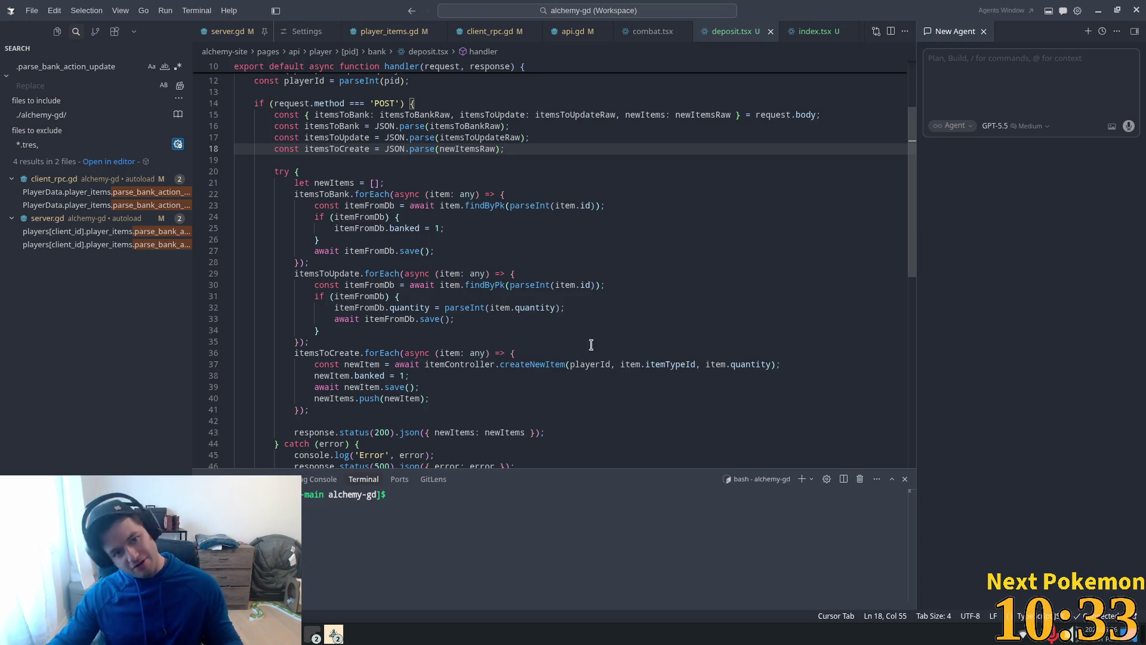
# Delete the items_to_bank declaration line in server.gd
pyautogui.doubleClick(340, 194)
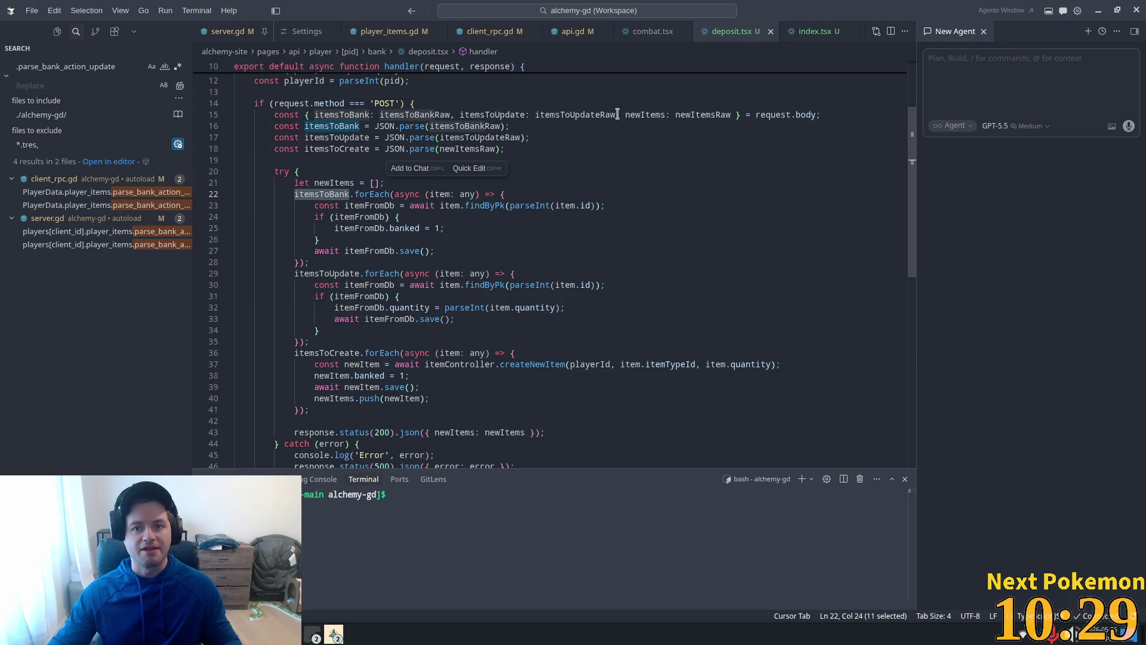
pyautogui.click(227, 31)
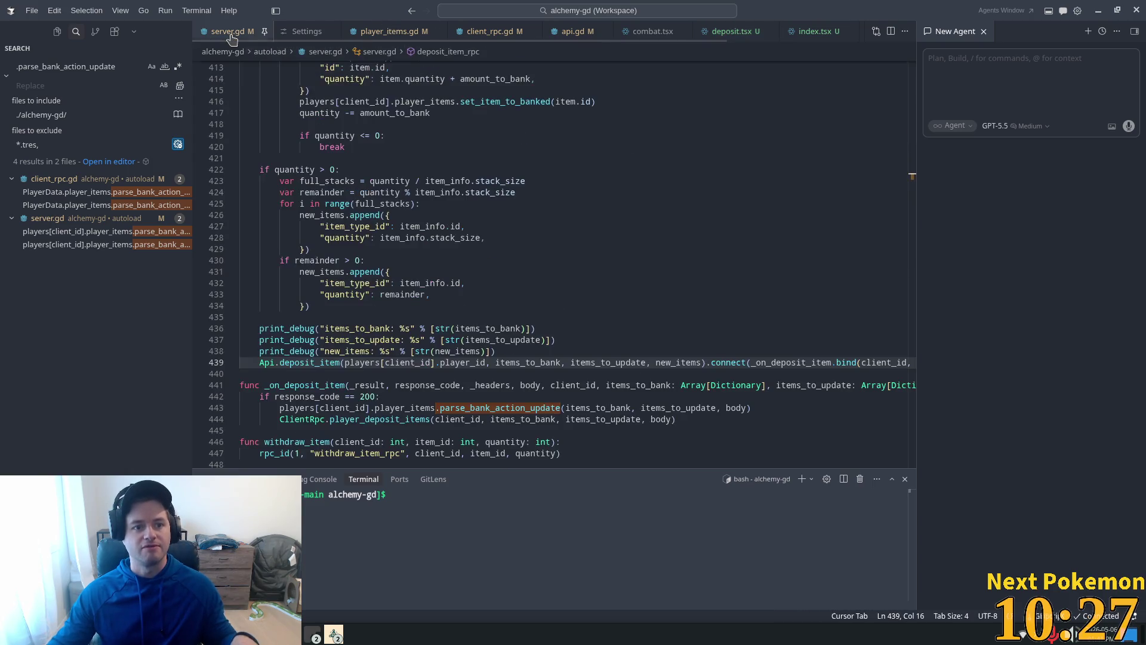
pyautogui.scroll(1, 367, 339)
pyautogui.doubleClick(486, 358)
pyautogui.scroll(2, 627, 234)
pyautogui.scroll(10, 627, 234)
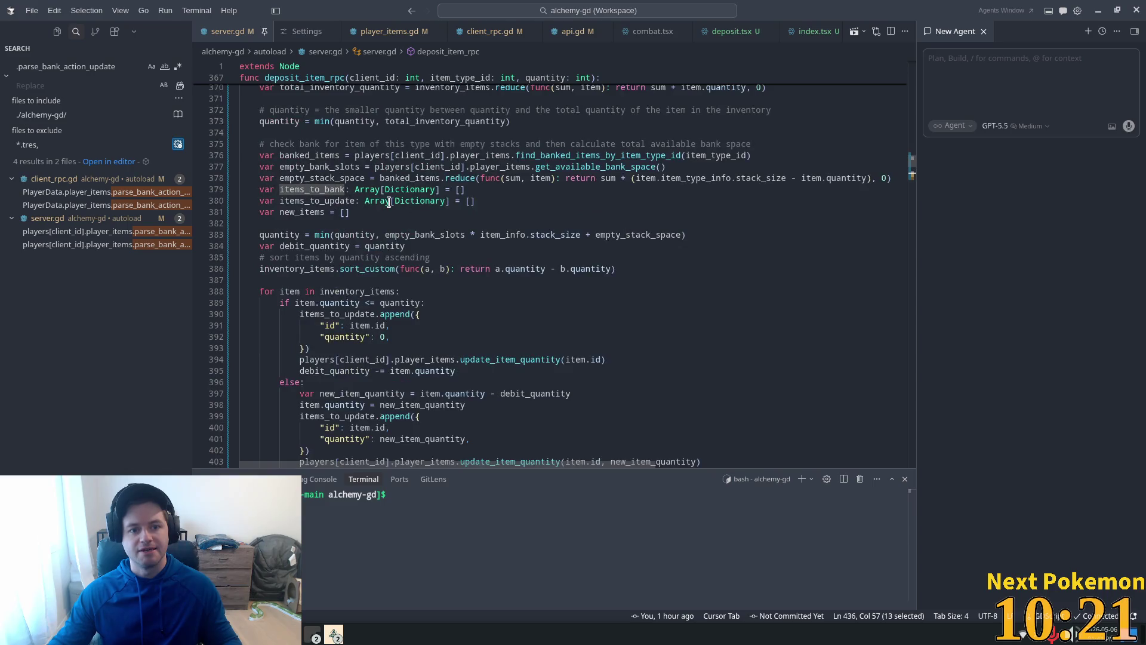
pyautogui.scroll(3, 483, 233)
pyautogui.moveTo(465, 279); pyautogui.dragTo(240, 279)
pyautogui.press('BackSpace')
pyautogui.press('BackSpace')
# Delete the items_to_bank debug print line
pyautogui.scroll(-5, 490, 323)
pyautogui.scroll(-11, 490, 323)
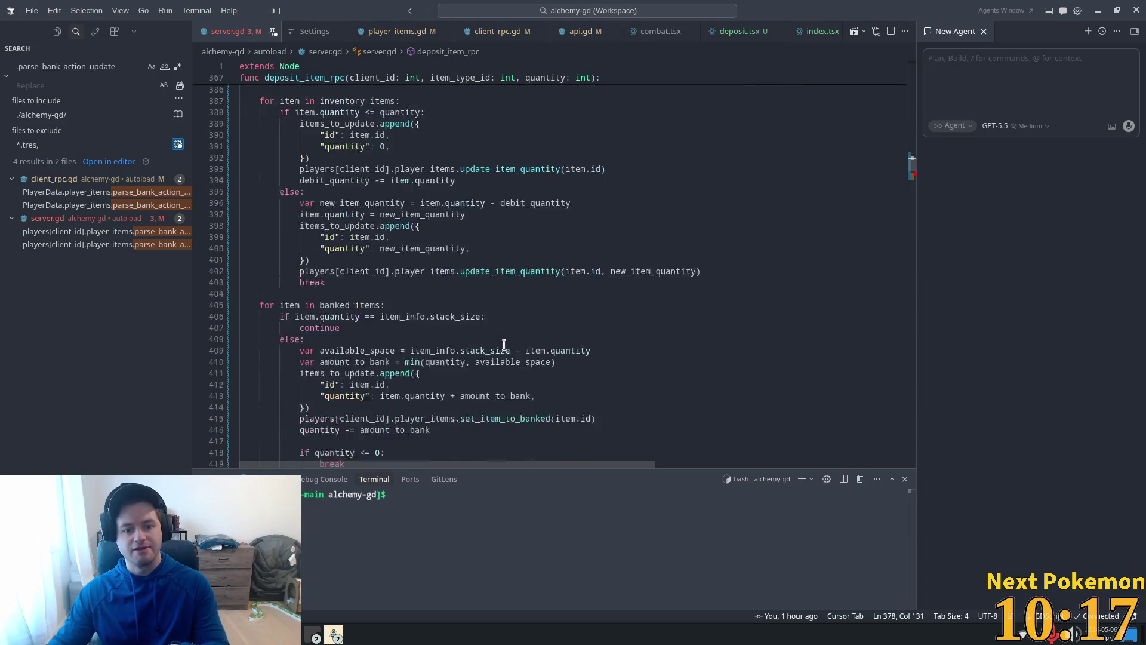
pyautogui.scroll(-2, 491, 372)
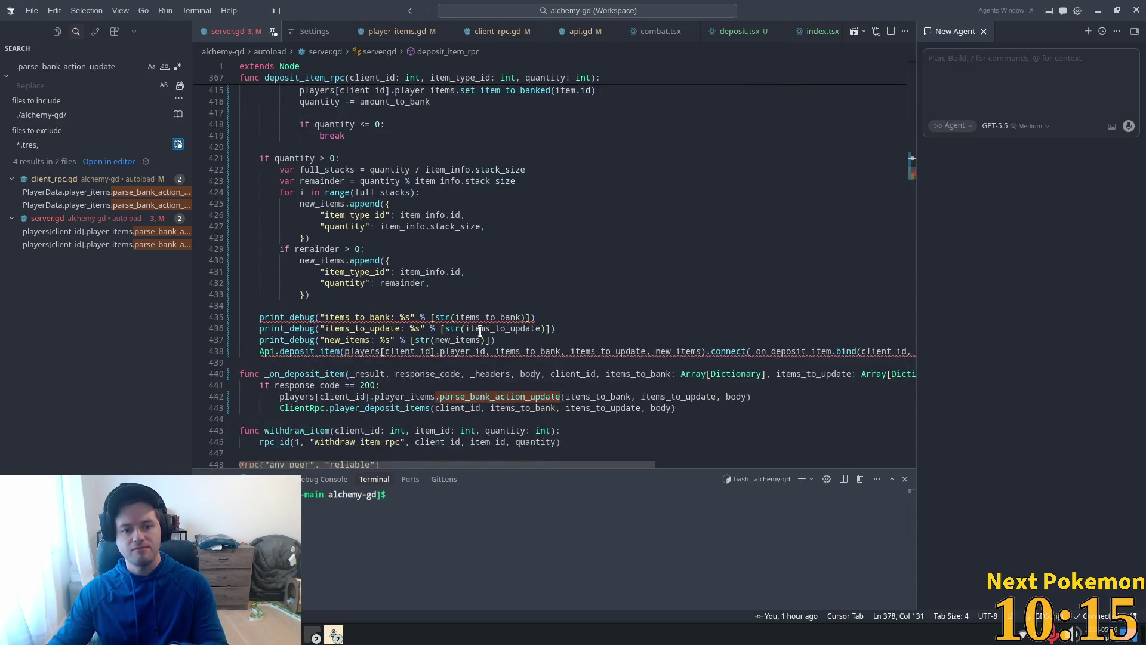
pyautogui.click(472, 317)
pyautogui.moveTo(551, 313); pyautogui.dragTo(240, 317)
pyautogui.press('BackSpace')
pyautogui.press('BackSpace')
# Remove items_to_bank from the deposit_item and bind arguments, accepting suggestions that pass [] instead
pyautogui.doubleClick(521, 340)
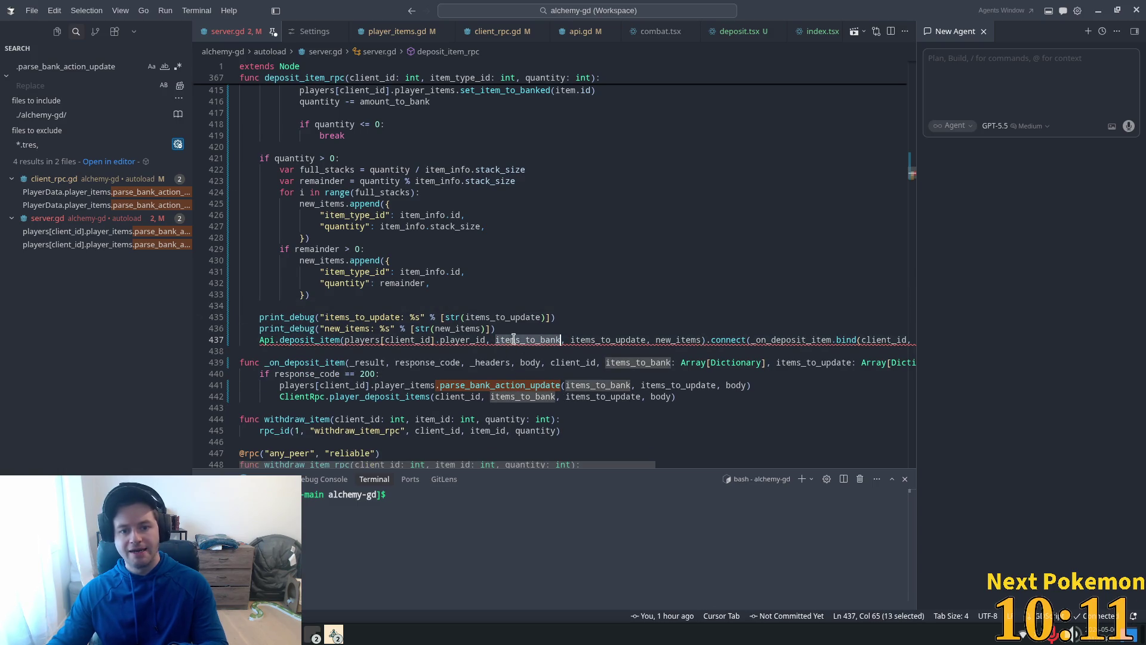
pyautogui.press('BackSpace')
pyautogui.press('BackSpace')
pyautogui.press('BackSpace')
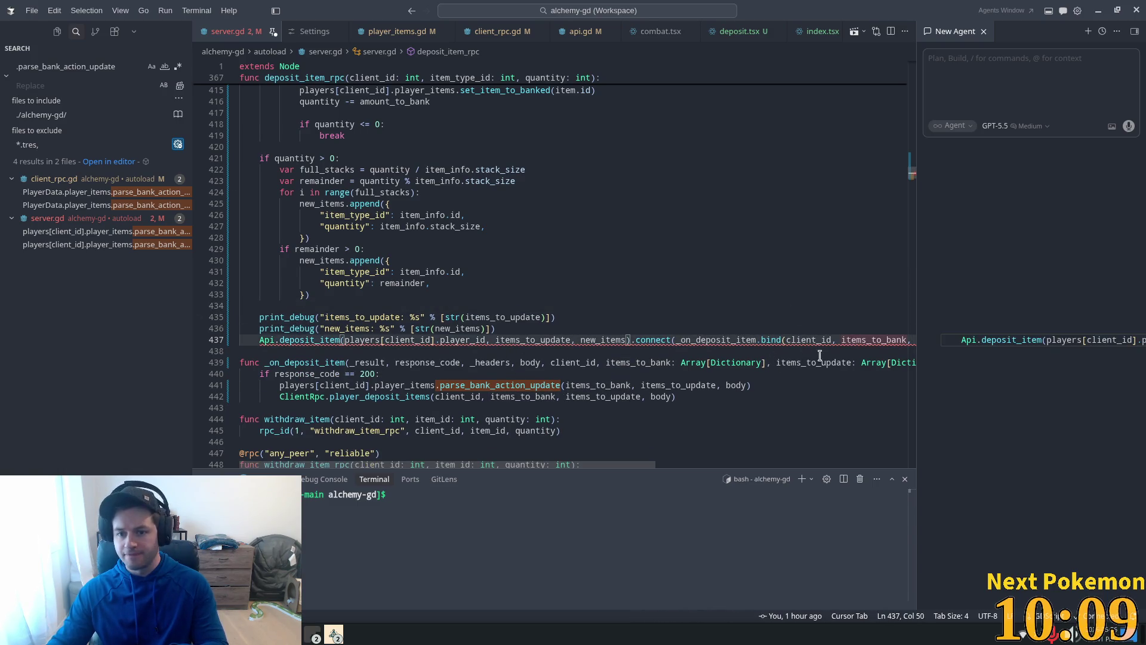
pyautogui.doubleClick(878, 340)
pyautogui.press('BackSpace')
pyautogui.press('Delete')
pyautogui.press('Delete')
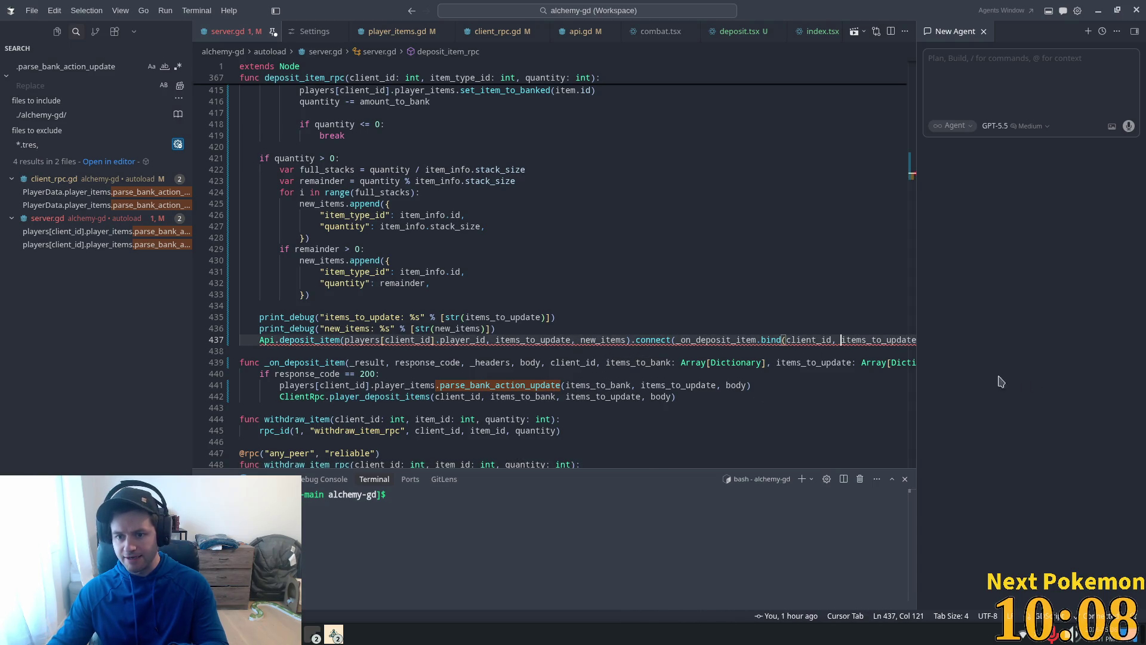
pyautogui.click(541, 363)
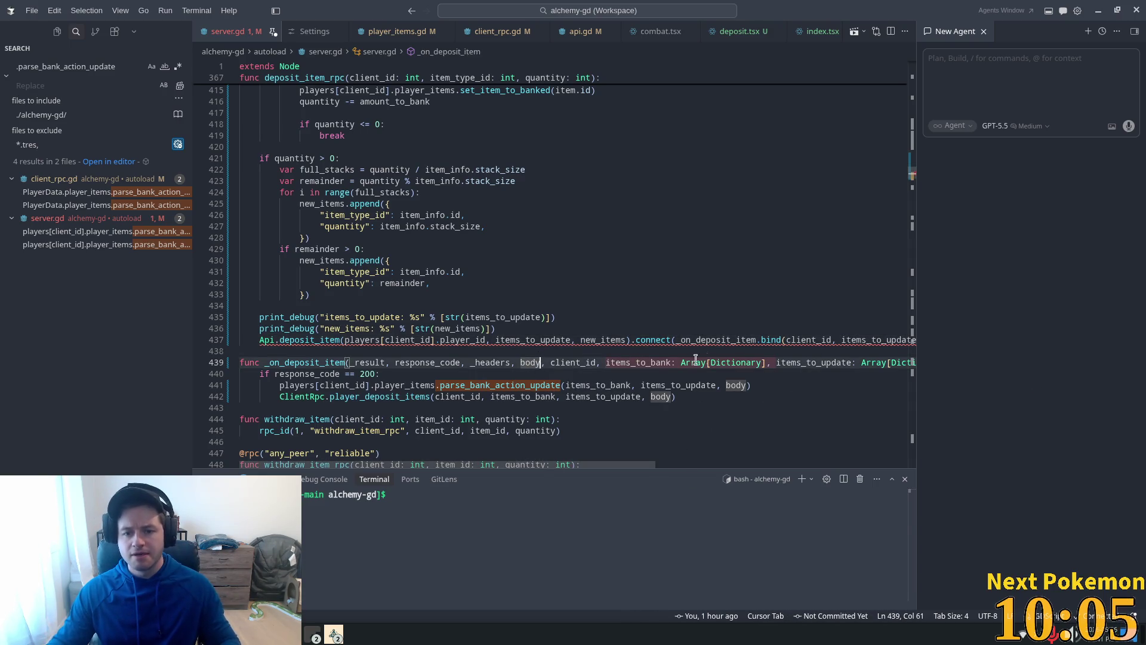
pyautogui.press('Tab')
pyautogui.press('Tab')
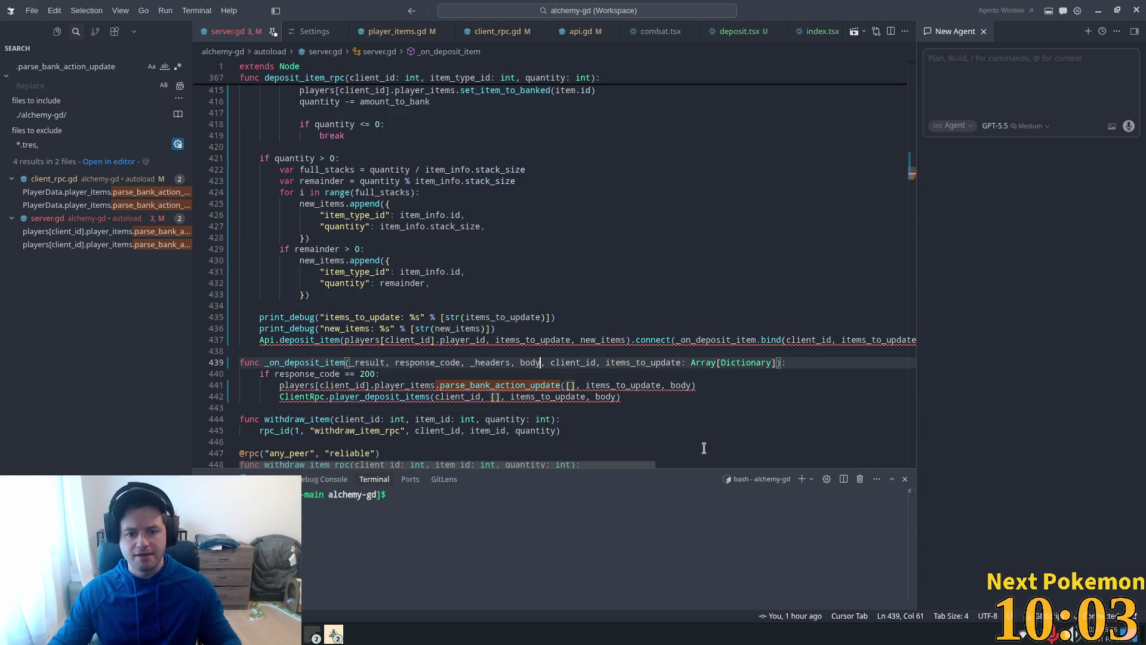
pyautogui.keyDown('ctrl'); pyautogui.click(505, 385); pyautogui.keyUp('ctrl')
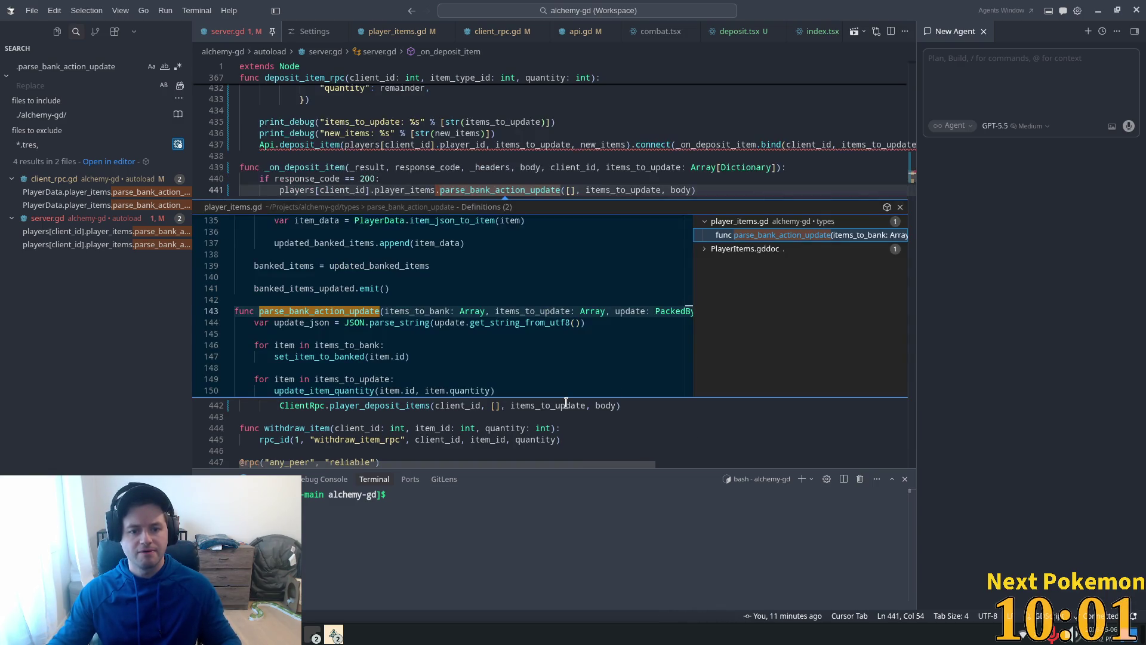
# Drop the items_to_bank parameter and its loop from parse_bank_action_update and save
pyautogui.keyDown('ctrl'); pyautogui.click(358, 313); pyautogui.keyUp('ctrl')
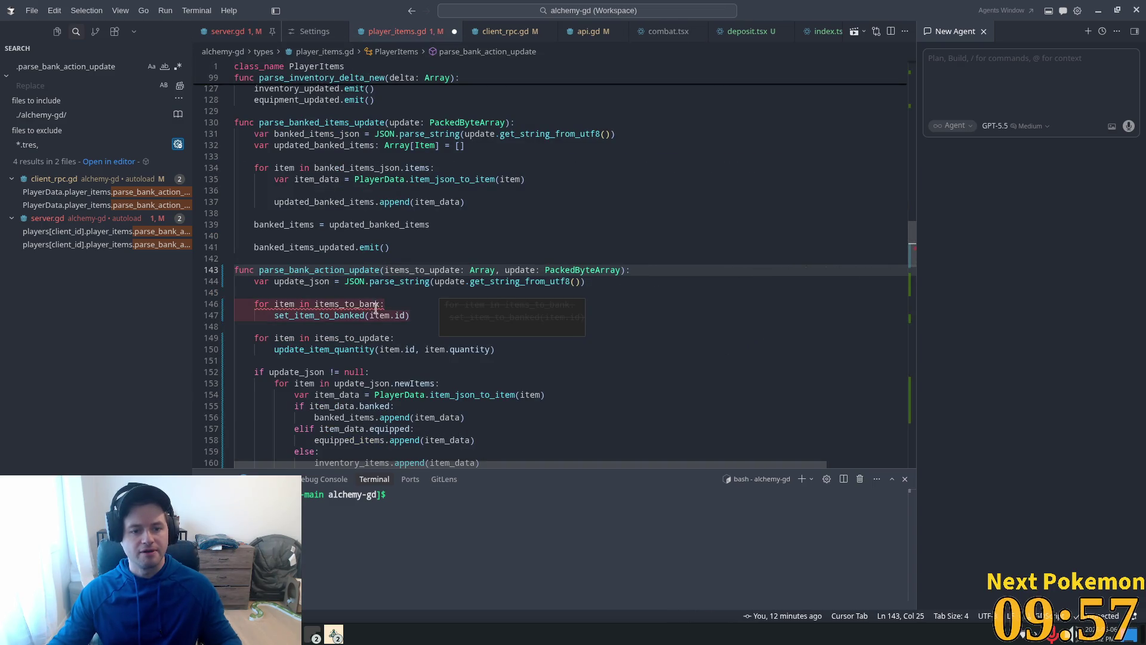
pyautogui.press('Tab')
pyautogui.scroll(-3, 383, 295)
pyautogui.press('Tab')
pyautogui.hotkey('ctrl', 's')
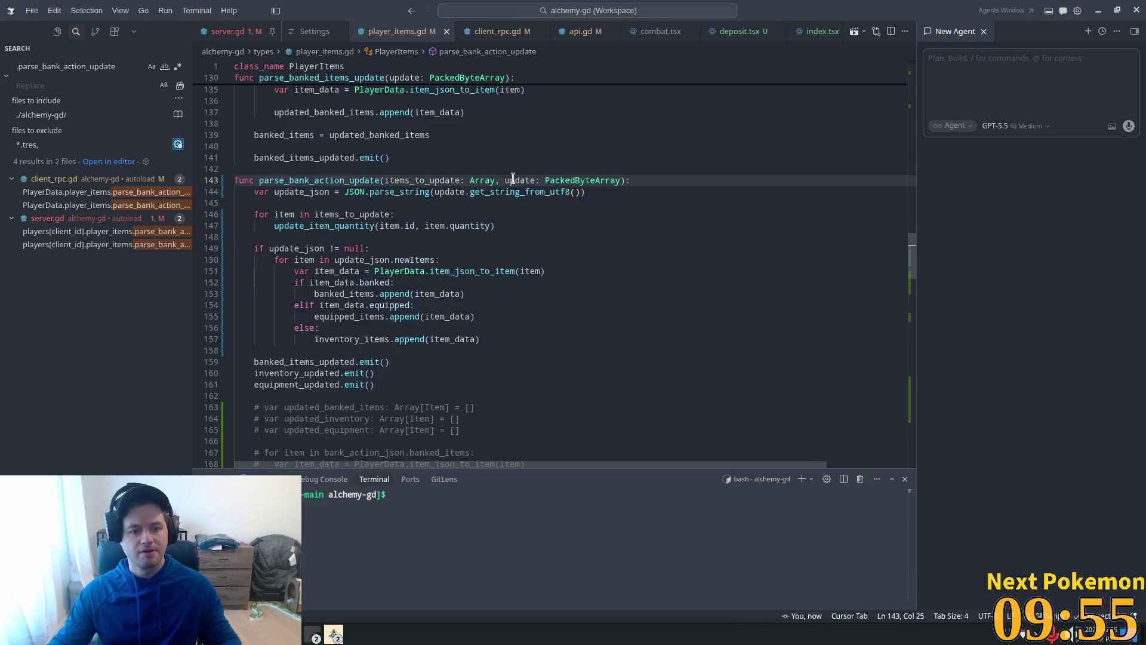
# Delete the commented-out block on lines 163–180 and save player_items.gd
pyautogui.scroll(-3, 531, 228)
pyautogui.scroll(-3, 494, 268)
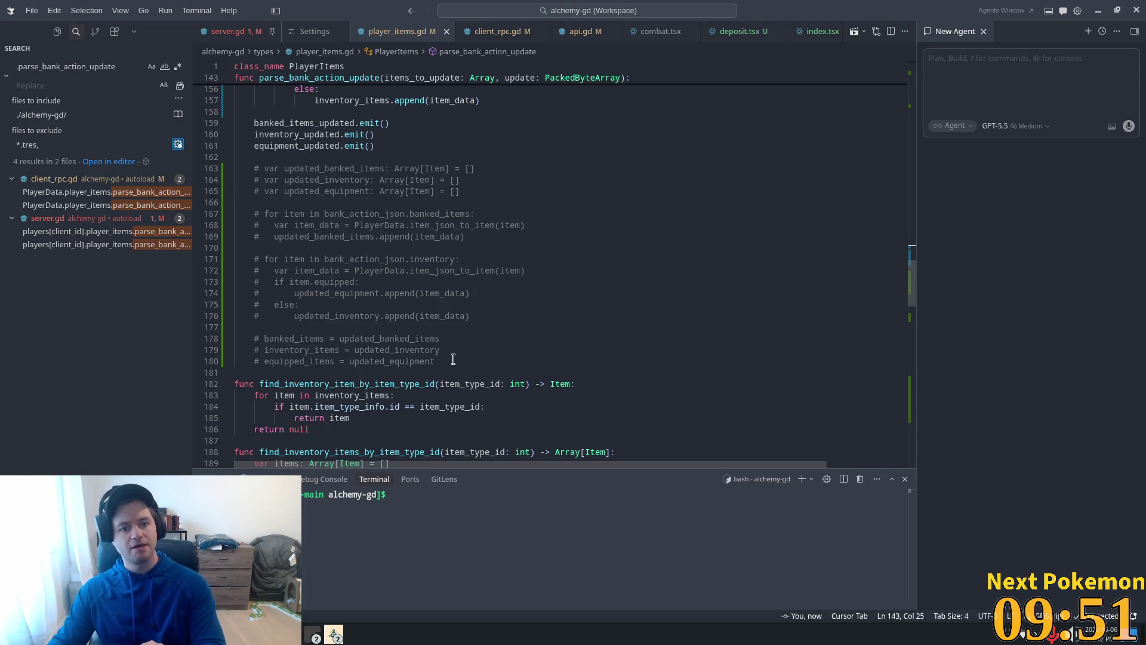
pyautogui.moveTo(451, 361)
pyautogui.mouseDown()
pyautogui.moveTo(250, 293)
pyautogui.moveTo(236, 168)
pyautogui.mouseUp()
pyautogui.press('BackSpace')
pyautogui.press('BackSpace')
pyautogui.press('BackSpace')
pyautogui.scroll(5, 511, 266)
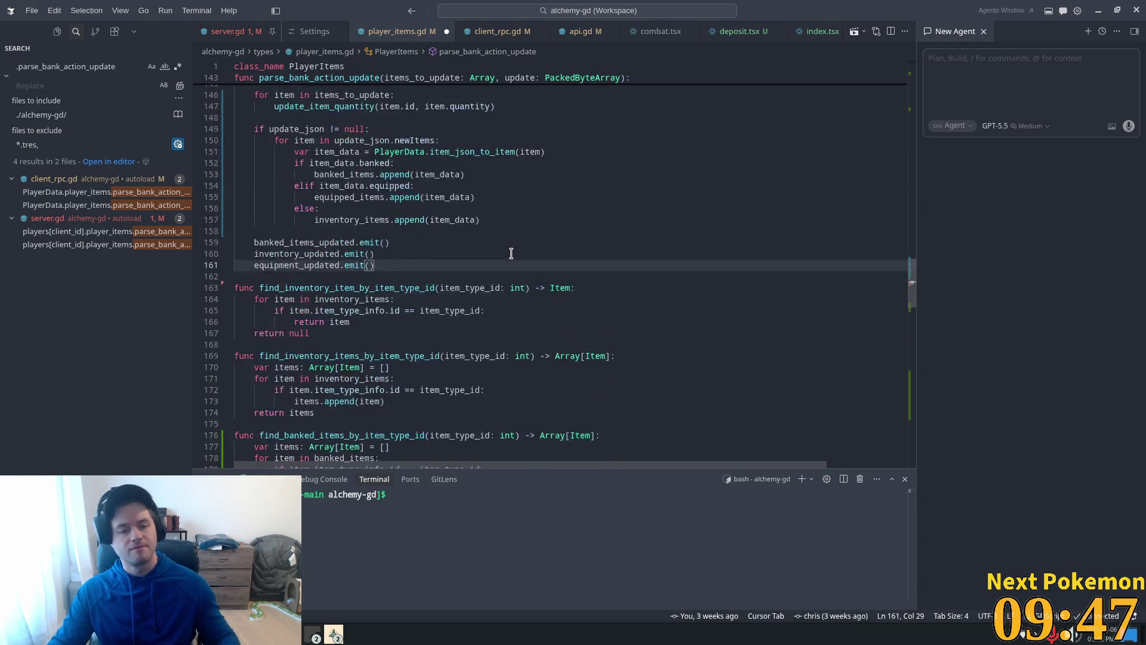
pyautogui.hotkey('ctrl', 's')
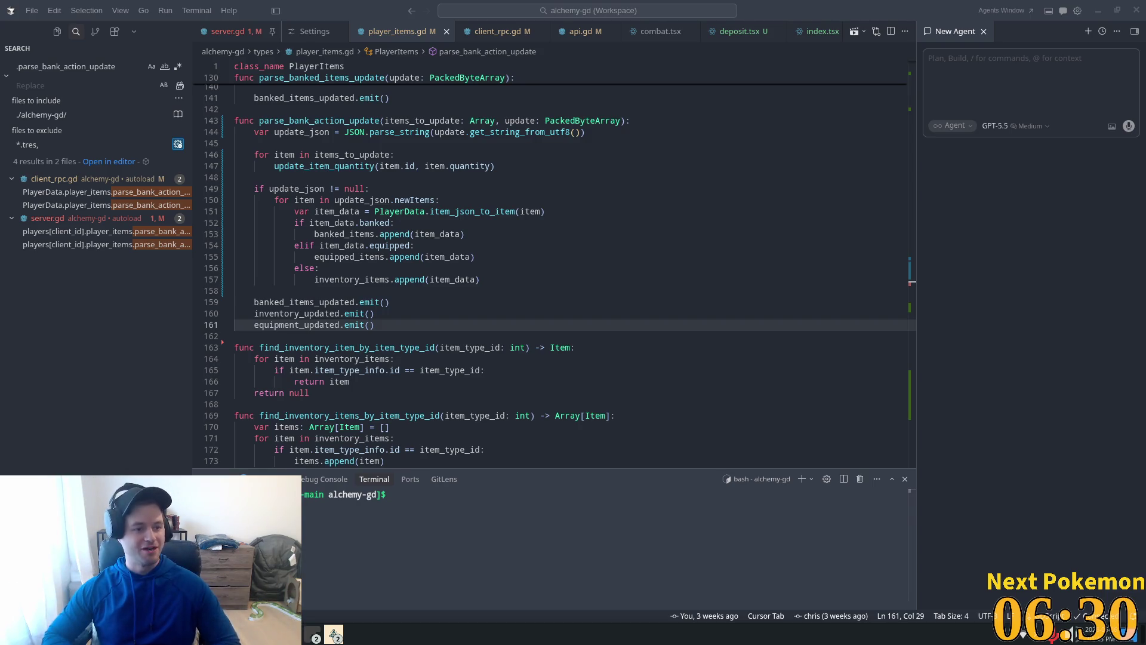
pyautogui.click(481, 190)
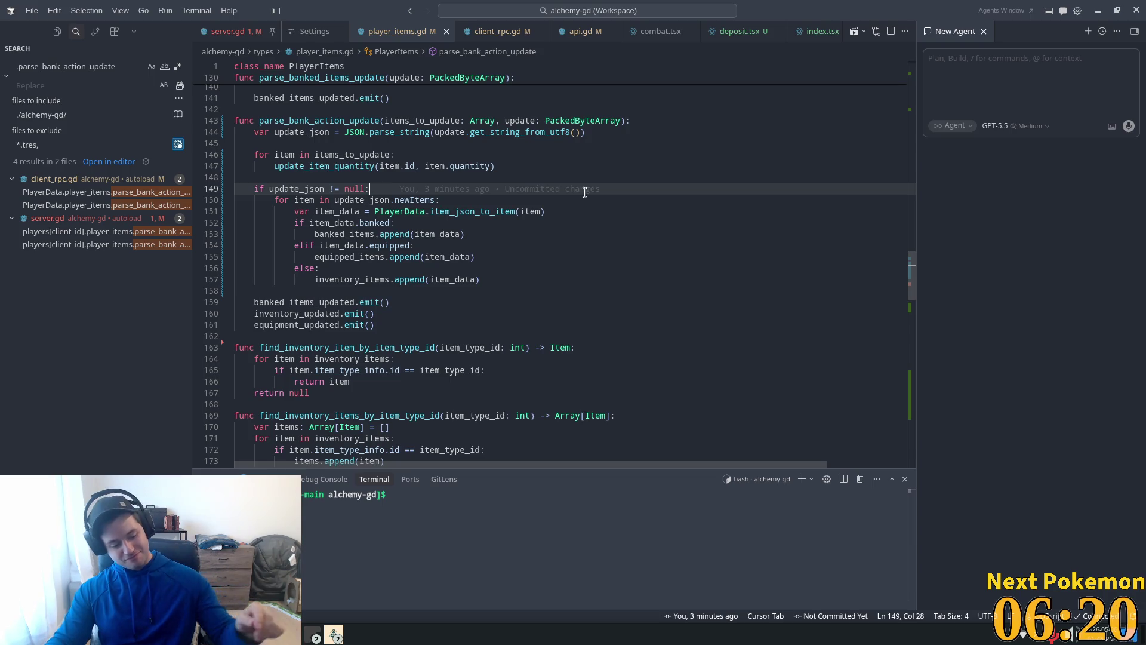
pyautogui.click(488, 246)
pyautogui.scroll(-1, 519, 271)
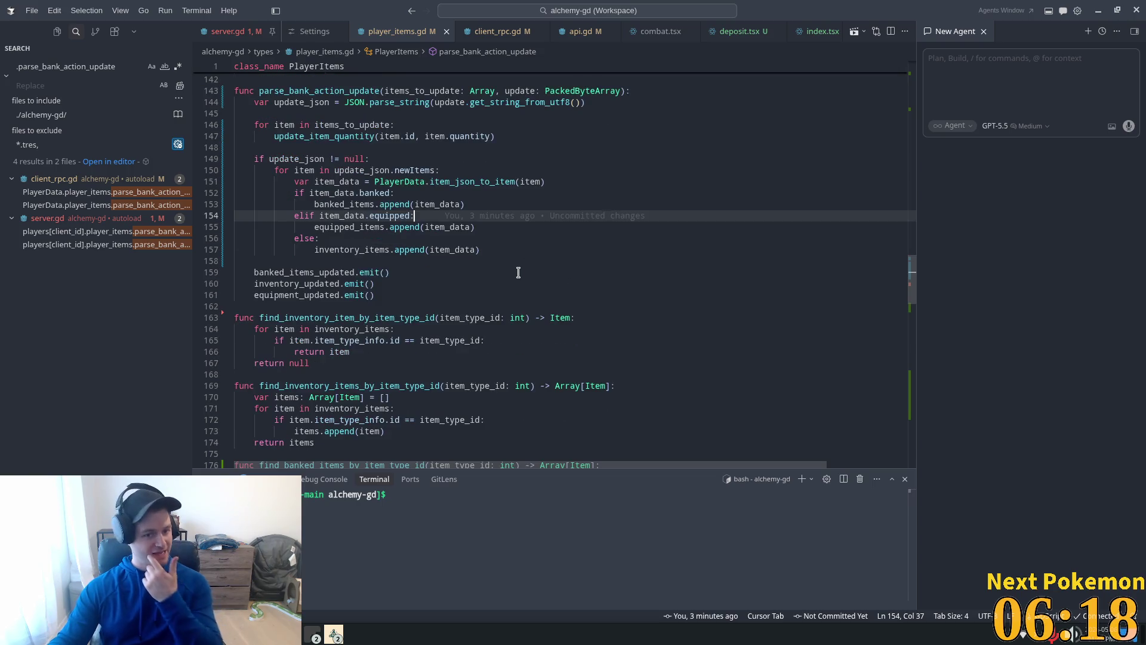
pyautogui.scroll(5, 501, 258)
pyautogui.click(440, 239)
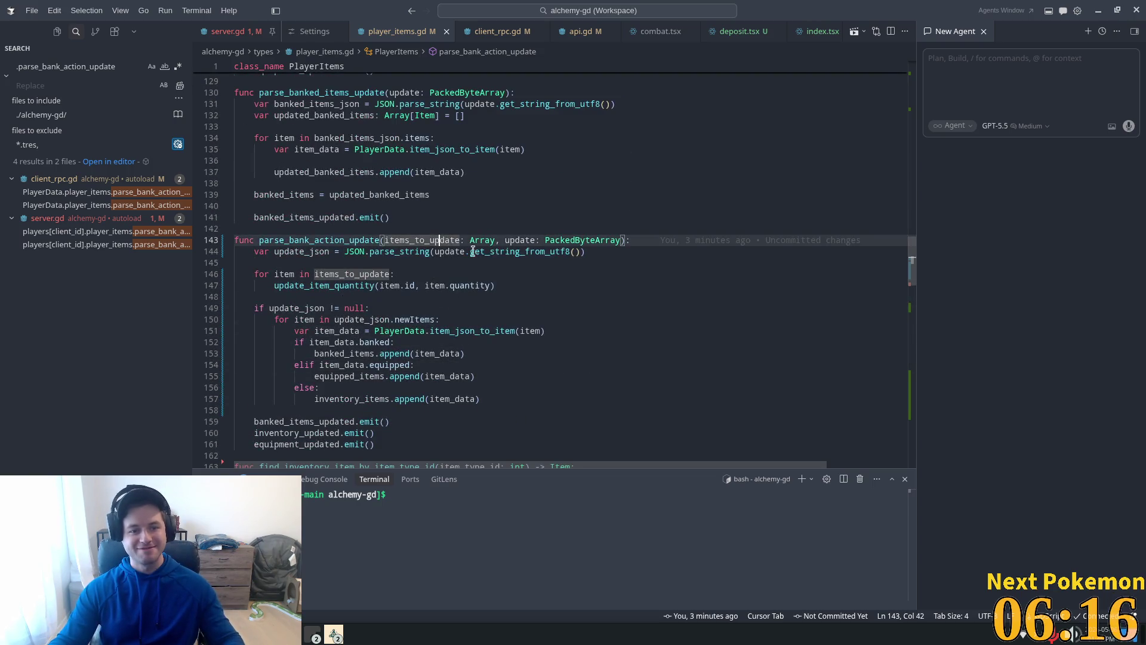
pyautogui.scroll(2, 478, 263)
pyautogui.click(488, 300)
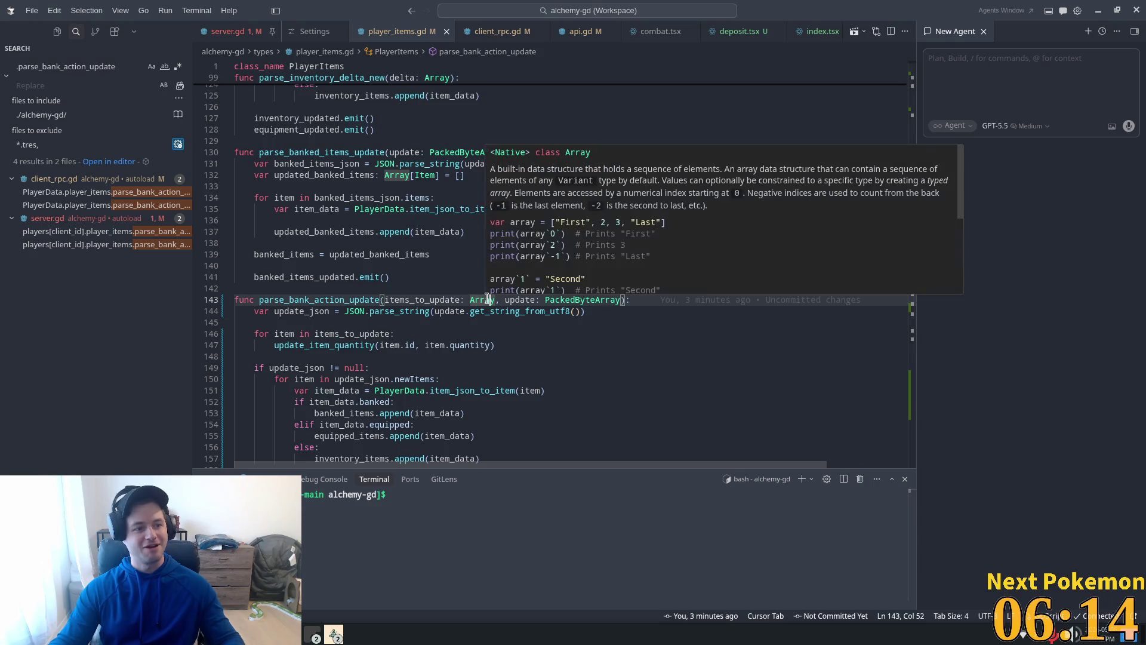
pyautogui.click(329, 266)
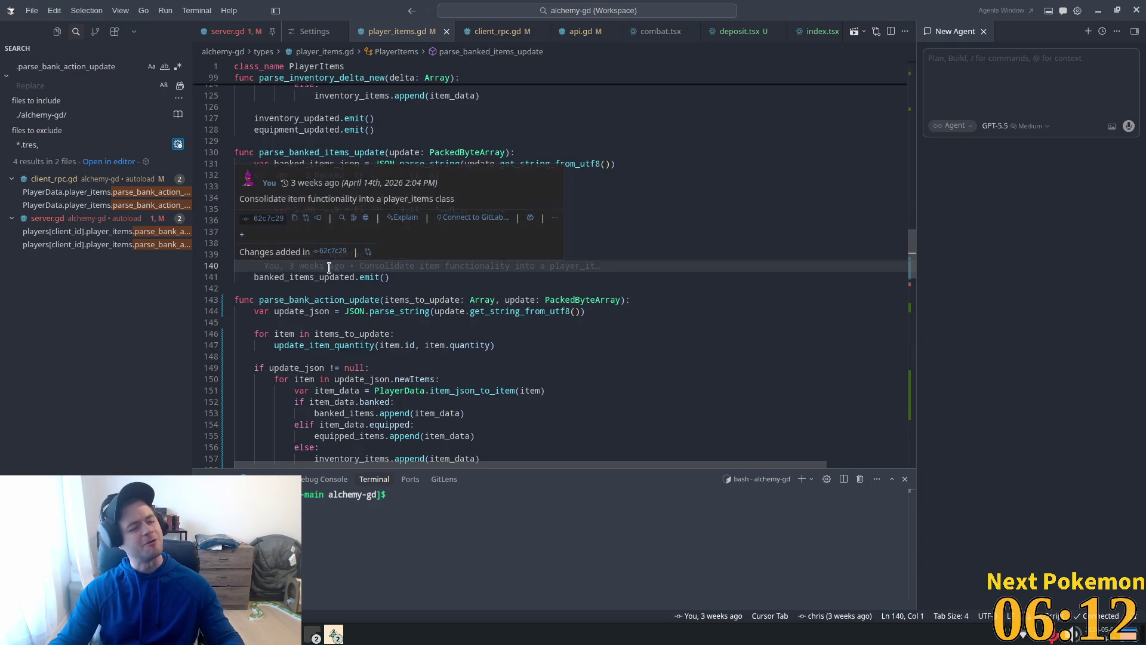
pyautogui.moveTo(314, 271)
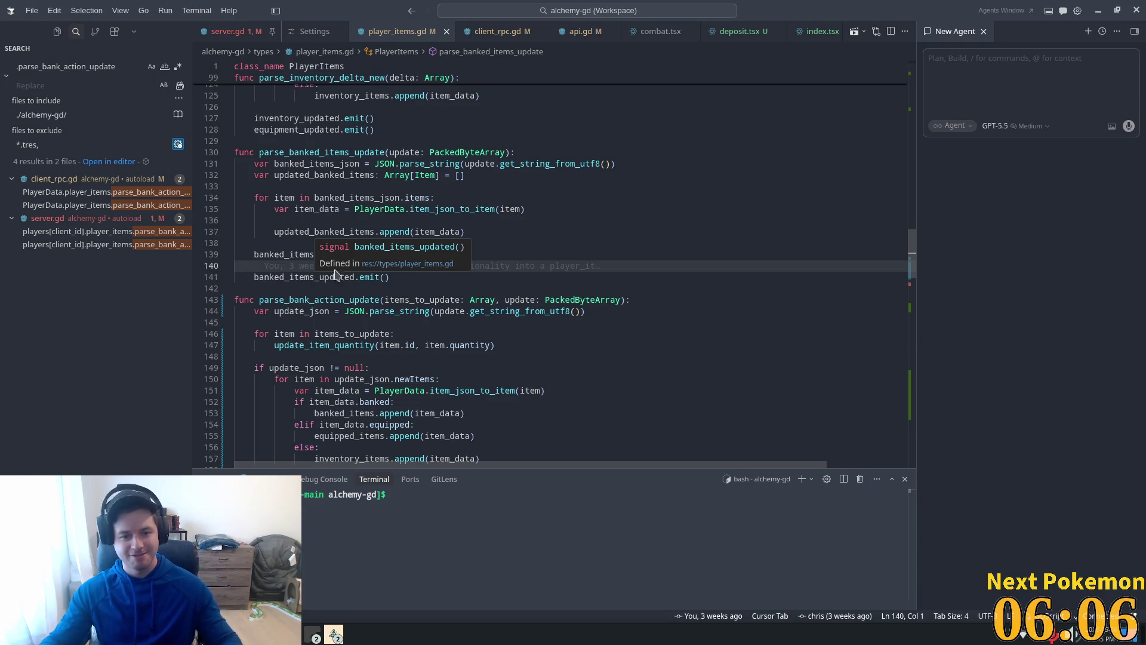
pyautogui.click(504, 277)
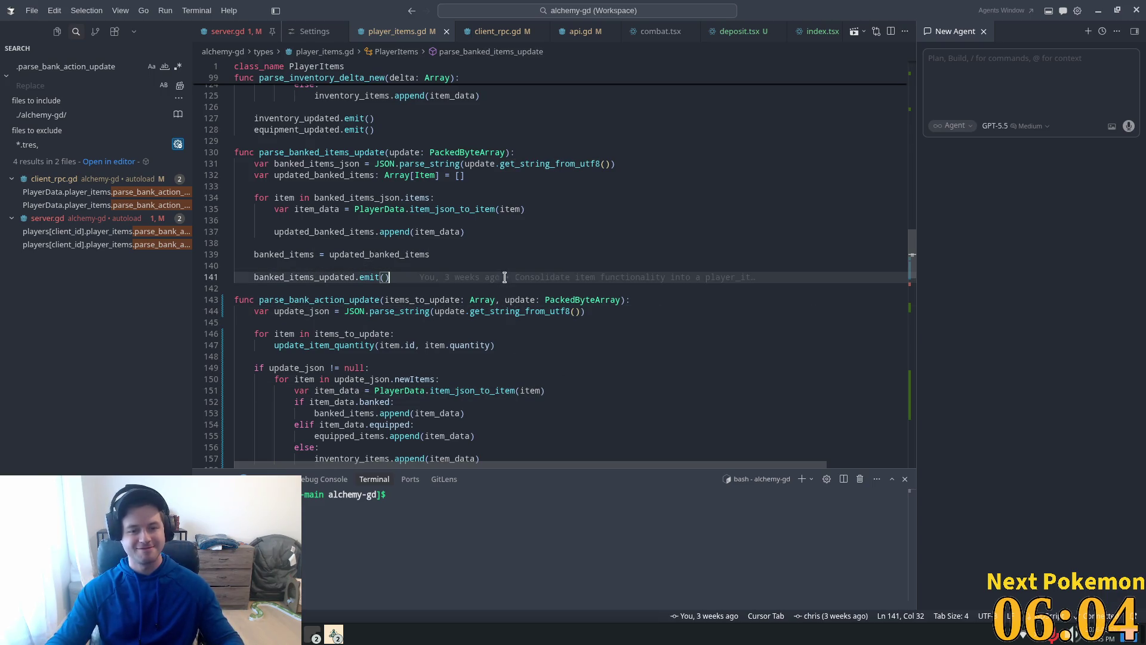
pyautogui.moveTo(507, 300)
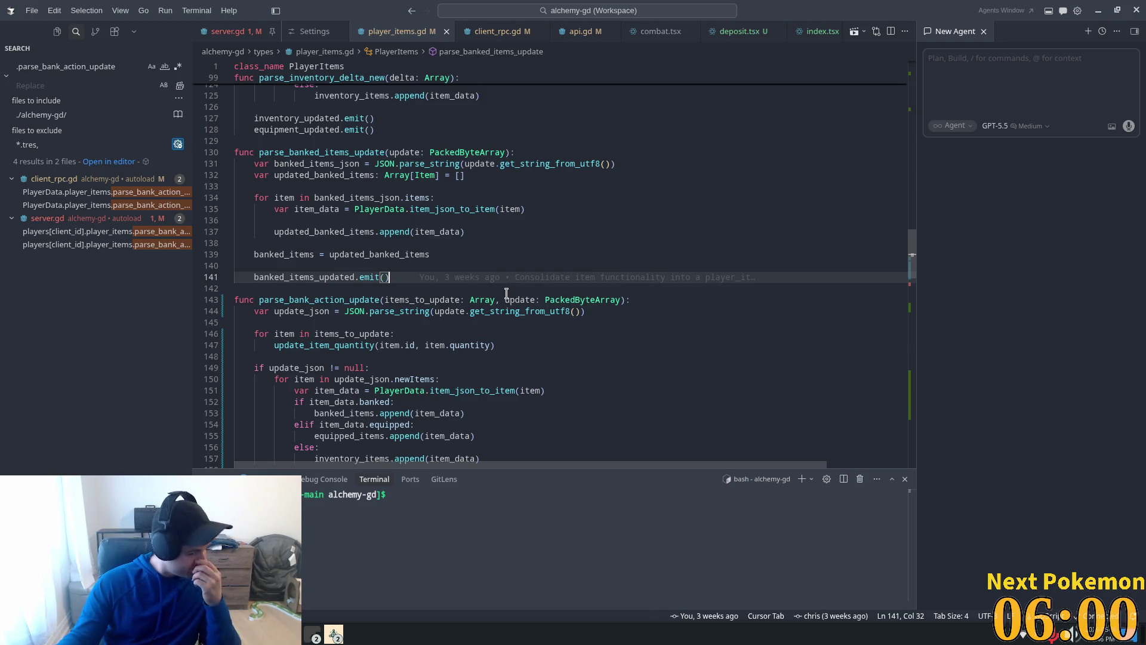
pyautogui.press('Up')
pyautogui.press('Up')
pyautogui.press('Up')
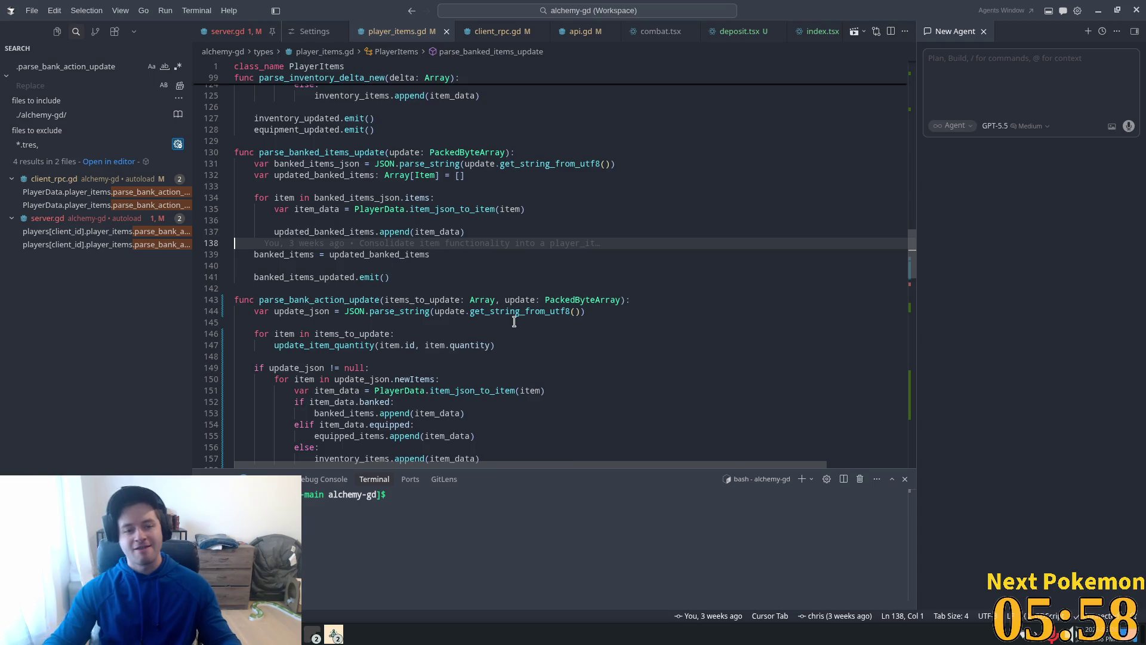
pyautogui.scroll(-2, 515, 322)
pyautogui.doubleClick(457, 240)
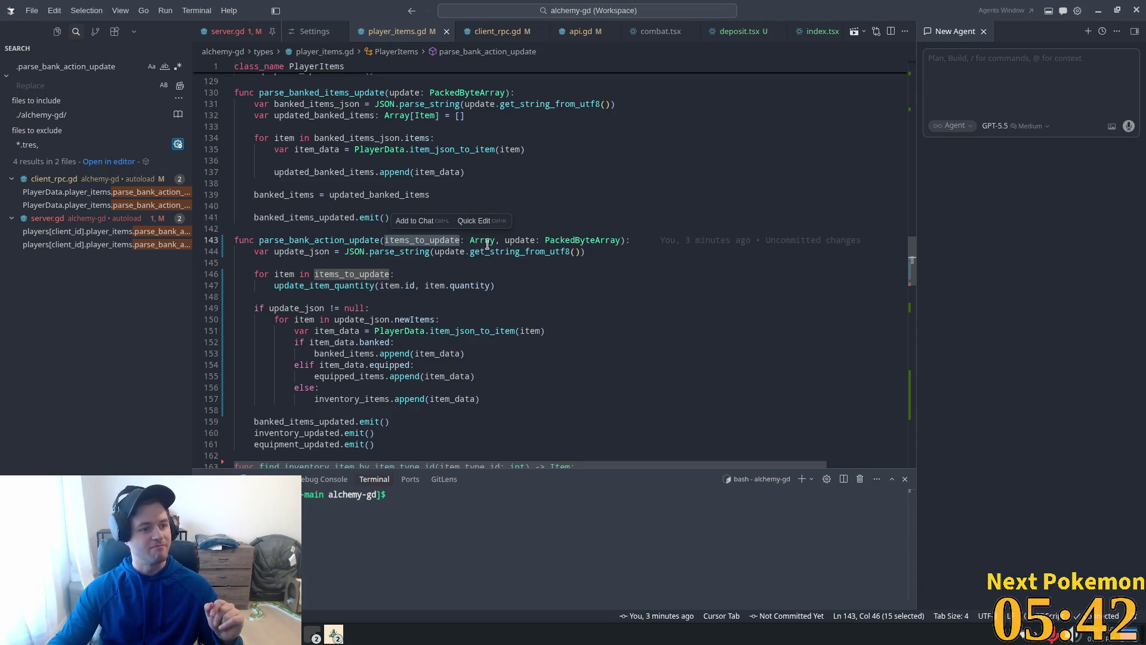
pyautogui.moveTo(485, 253)
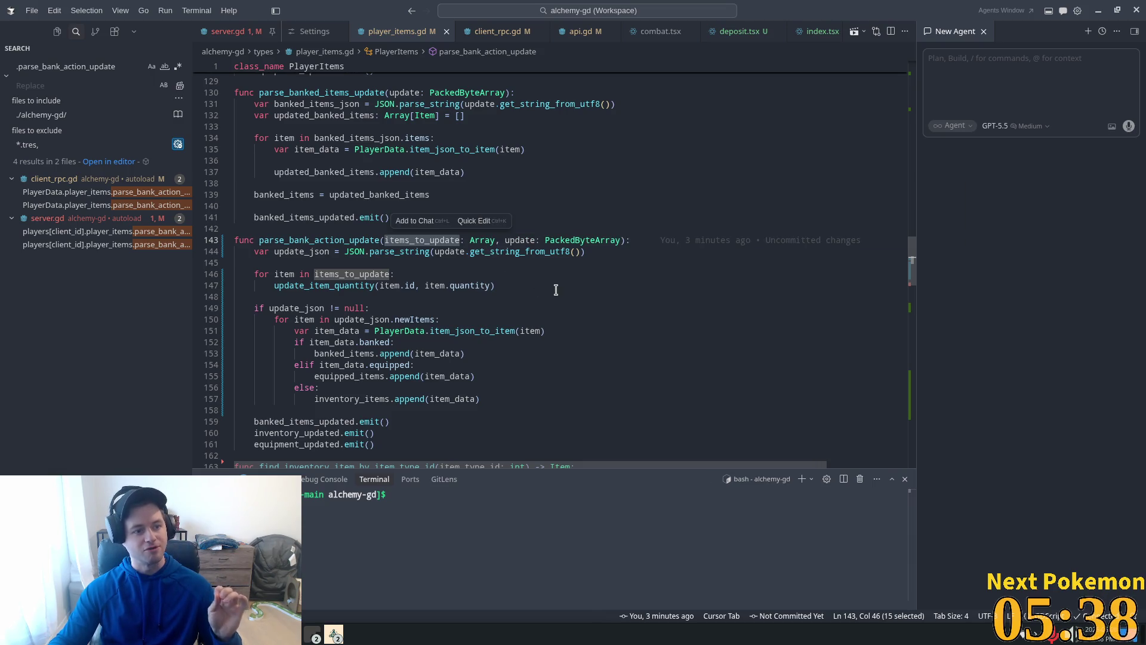
pyautogui.click(515, 241)
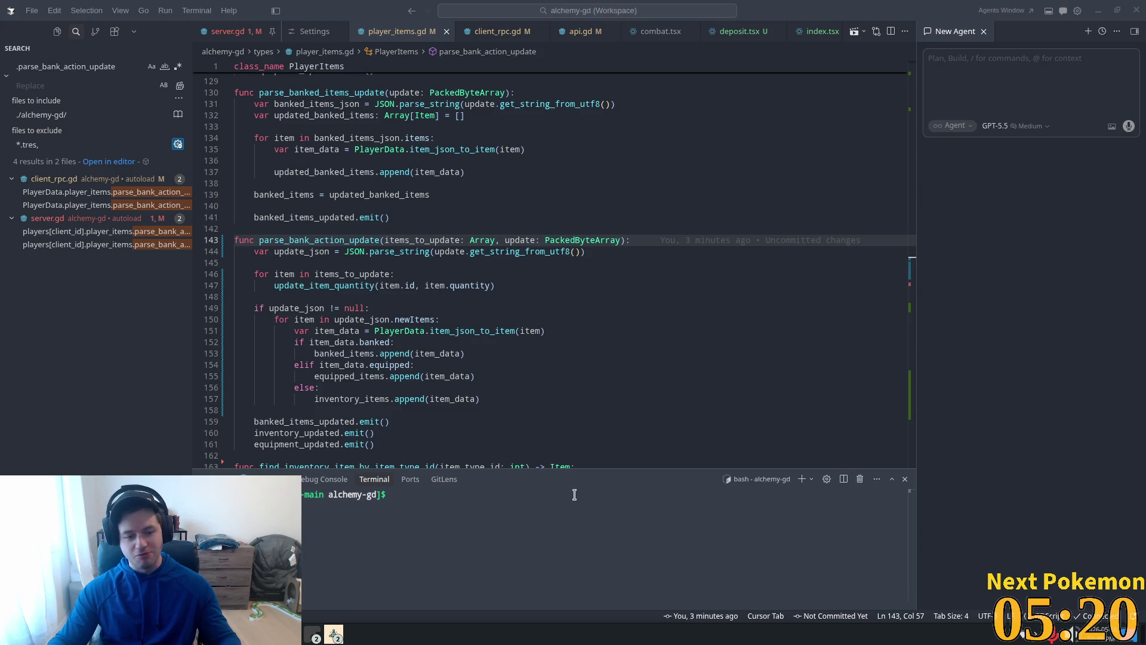
# Launch Firefox from the application launcher by searching 'fire'
pyautogui.press('super')
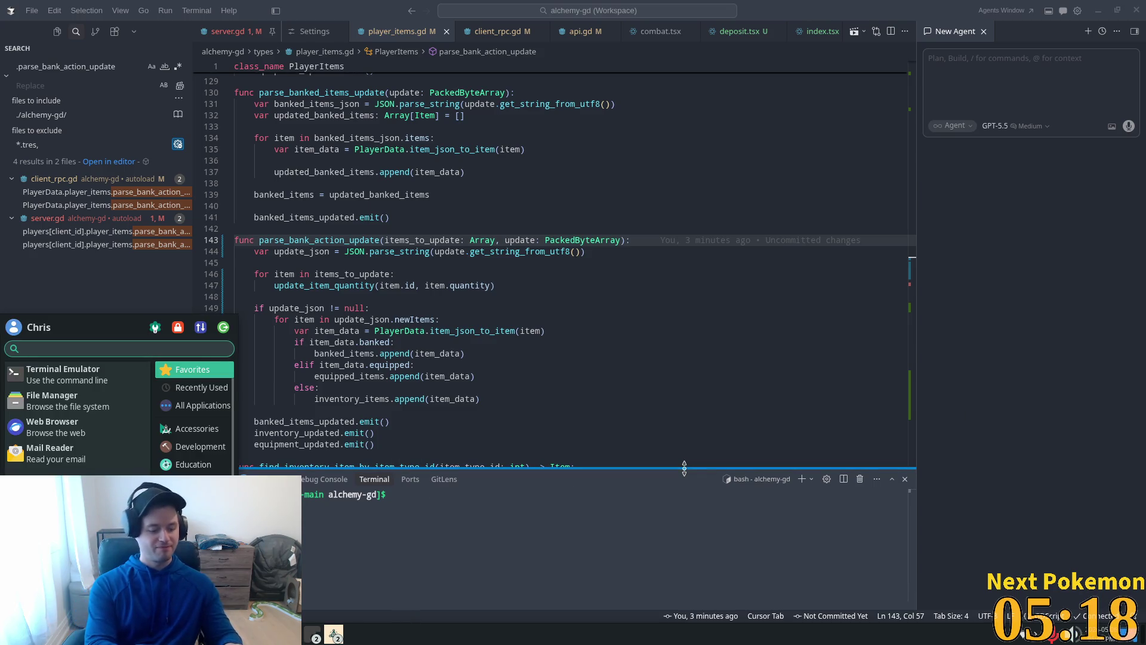
pyautogui.write('firef')
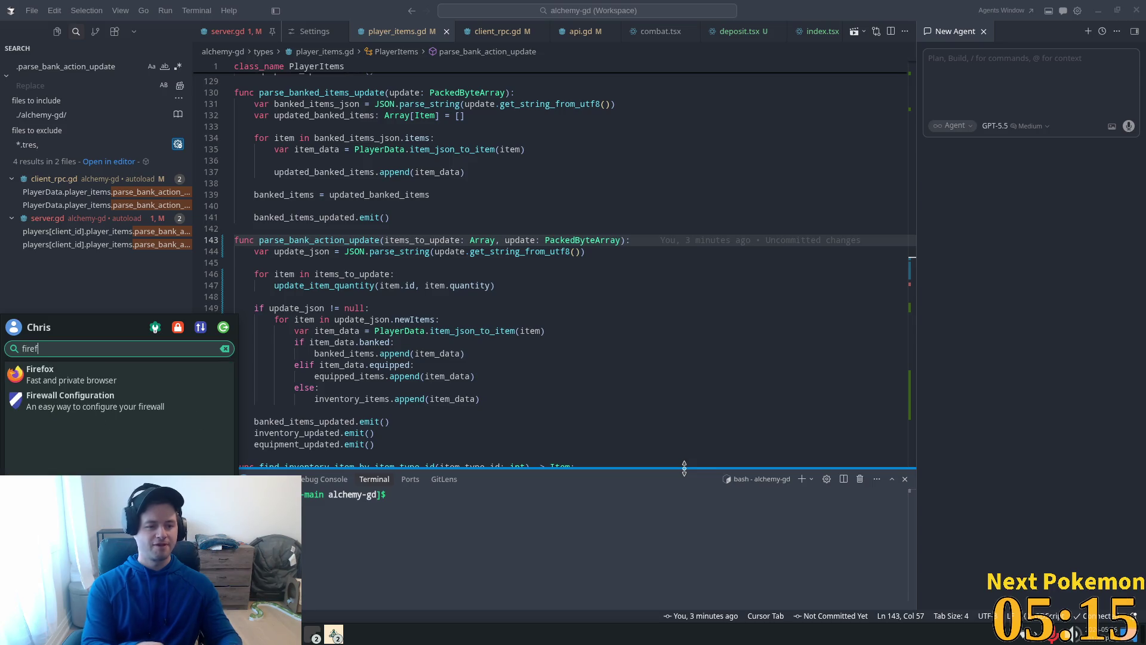
pyautogui.press('Return')
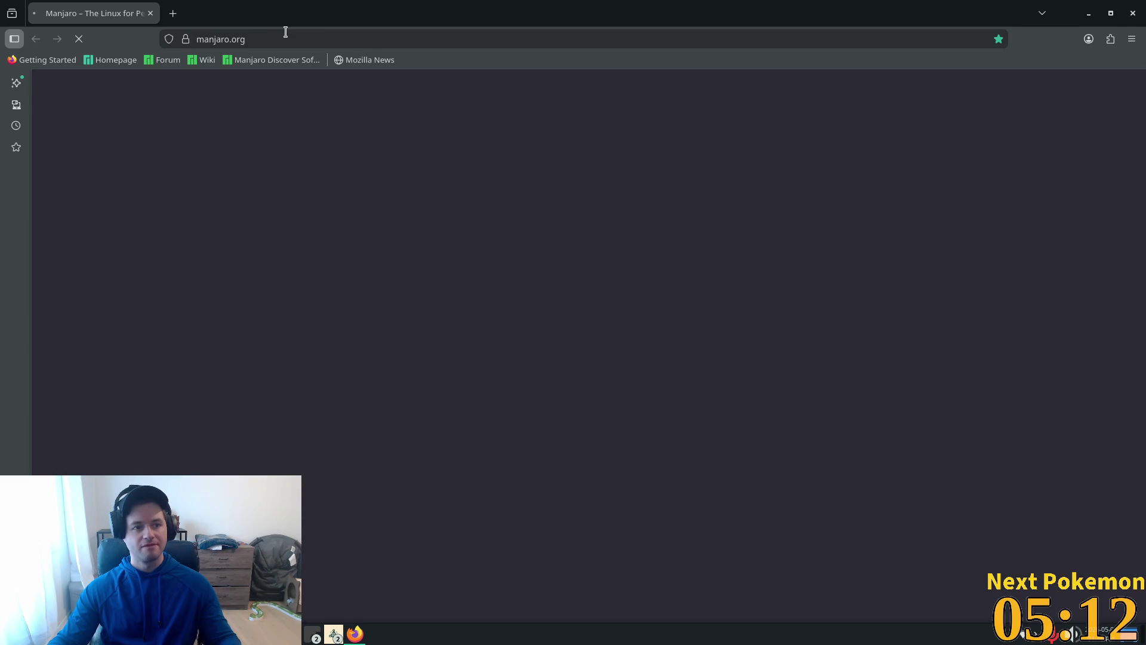
# Paste the YouTube link, play the Tidus laughing clip, then close Firefox
pyautogui.click(298, 32)
pyautogui.hotkey('ctrl', 'v')
pyautogui.press('Return')
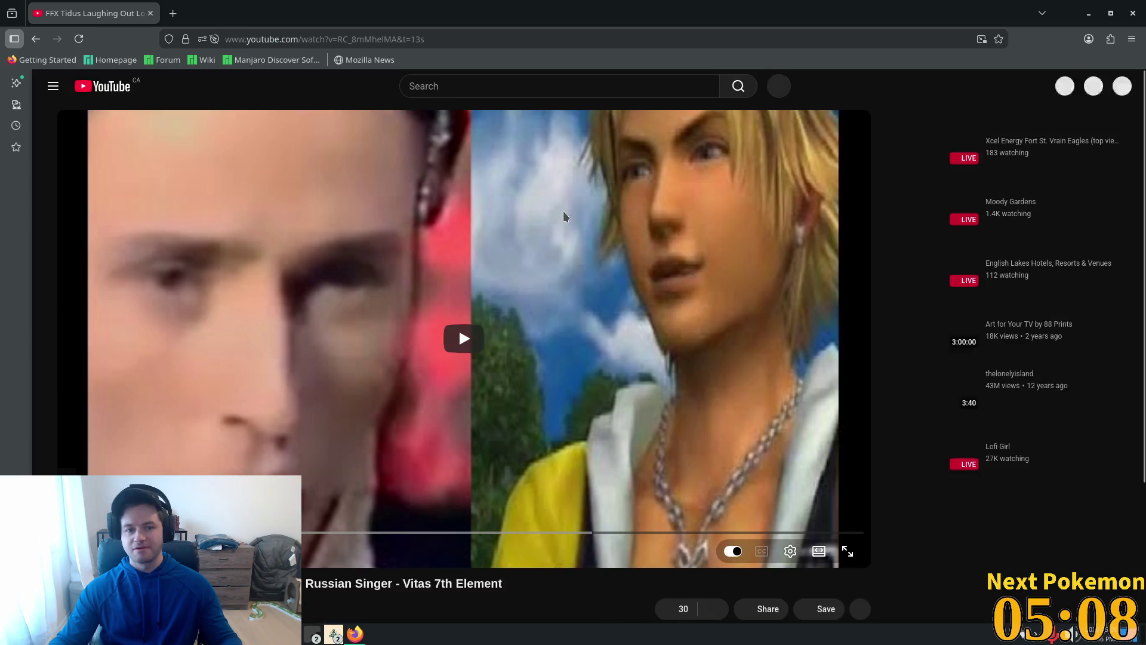
pyautogui.click(470, 349)
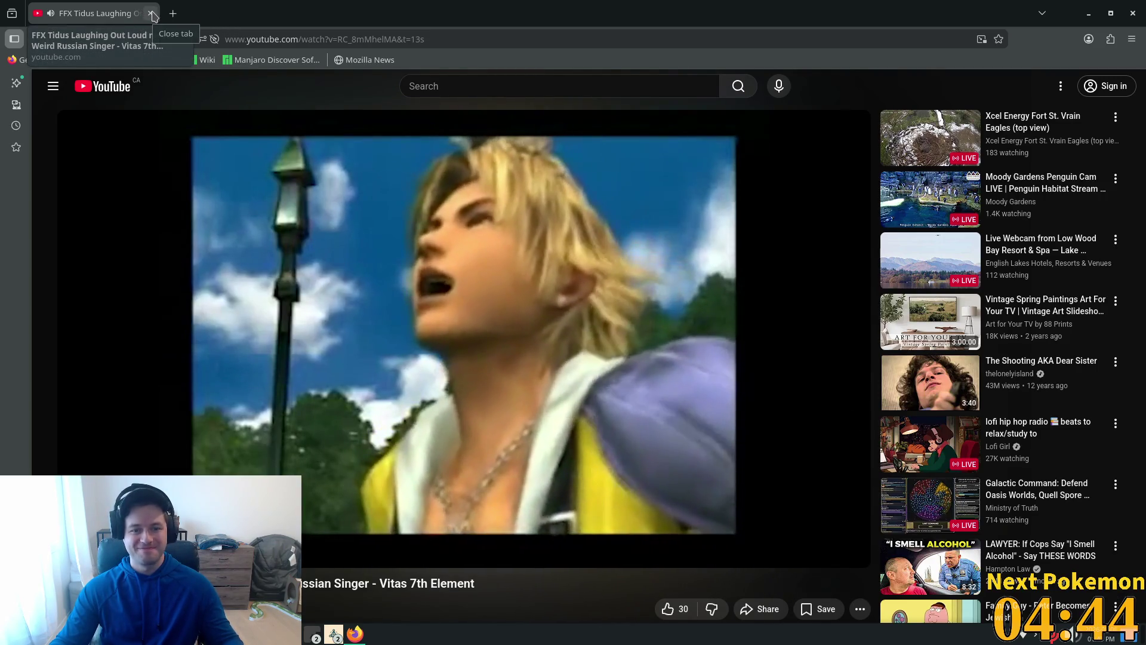
pyautogui.click(151, 13)
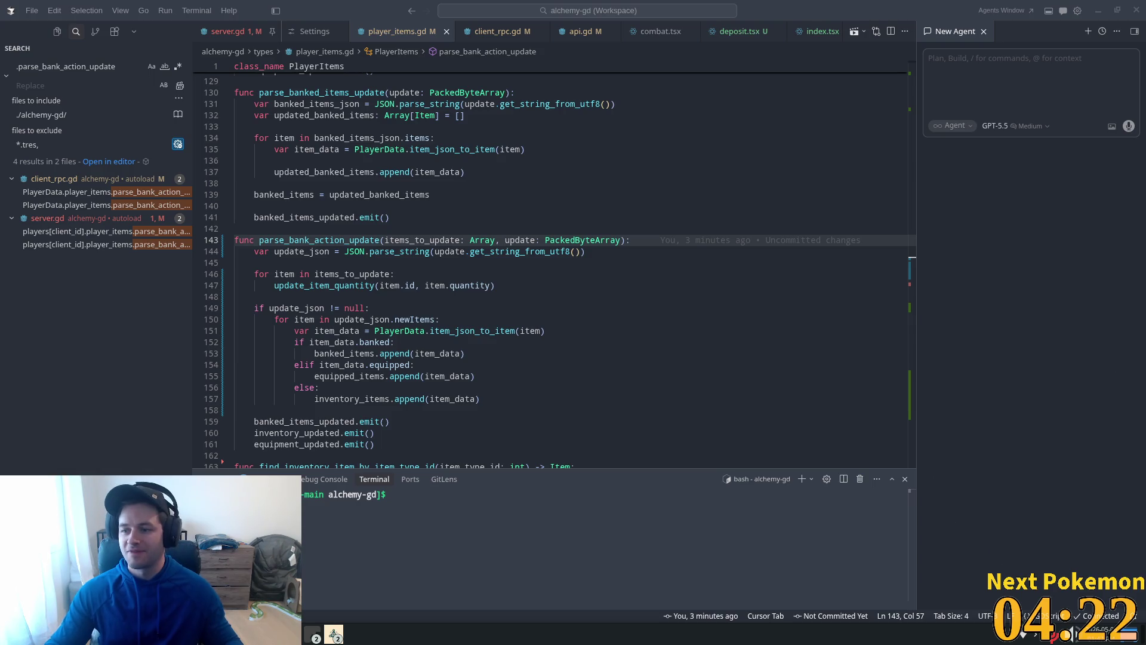
# Review the update_json null check on line 149 and the quantity loop in player_items.gd
pyautogui.click(725, 303)
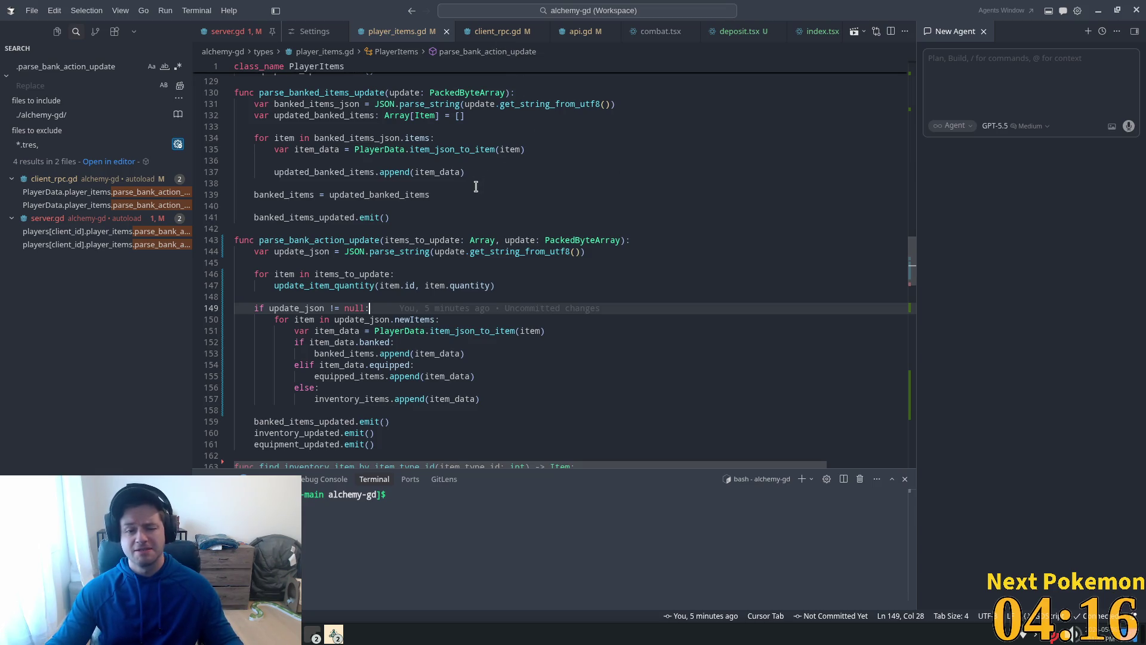
pyautogui.click(406, 264)
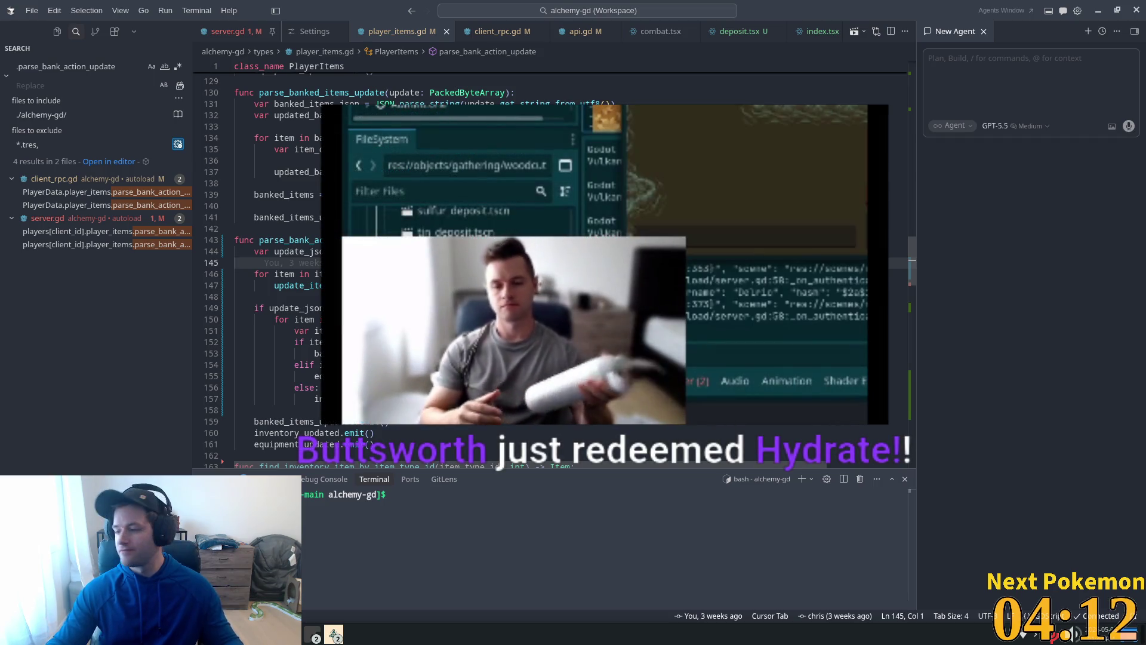
pyautogui.click(369, 308)
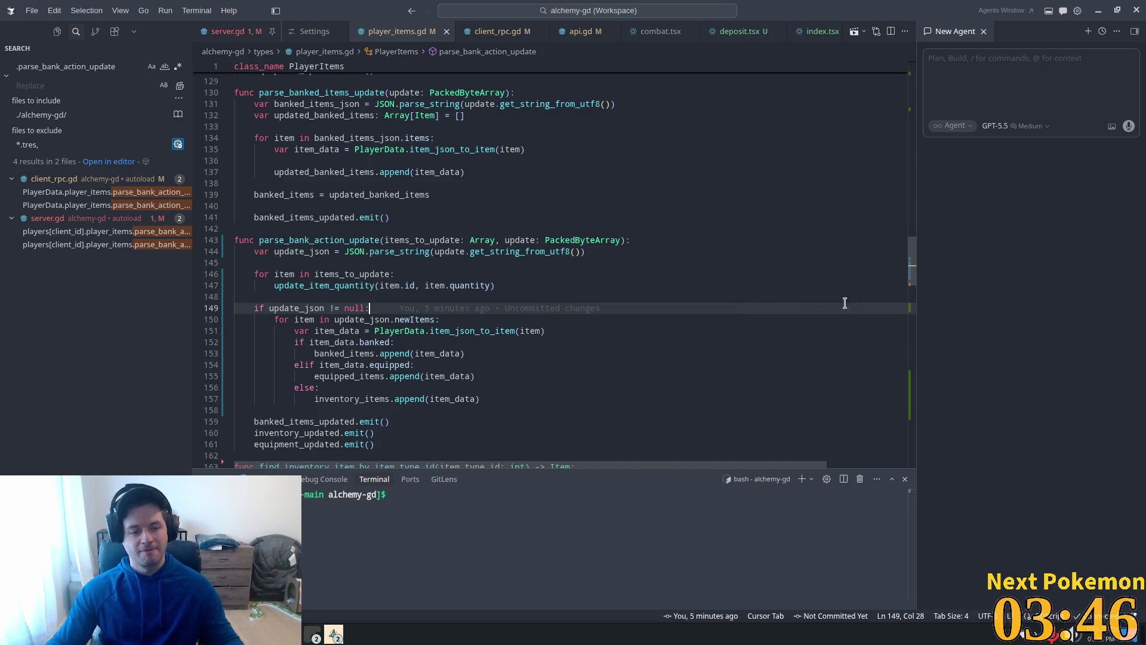
pyautogui.press('Up')
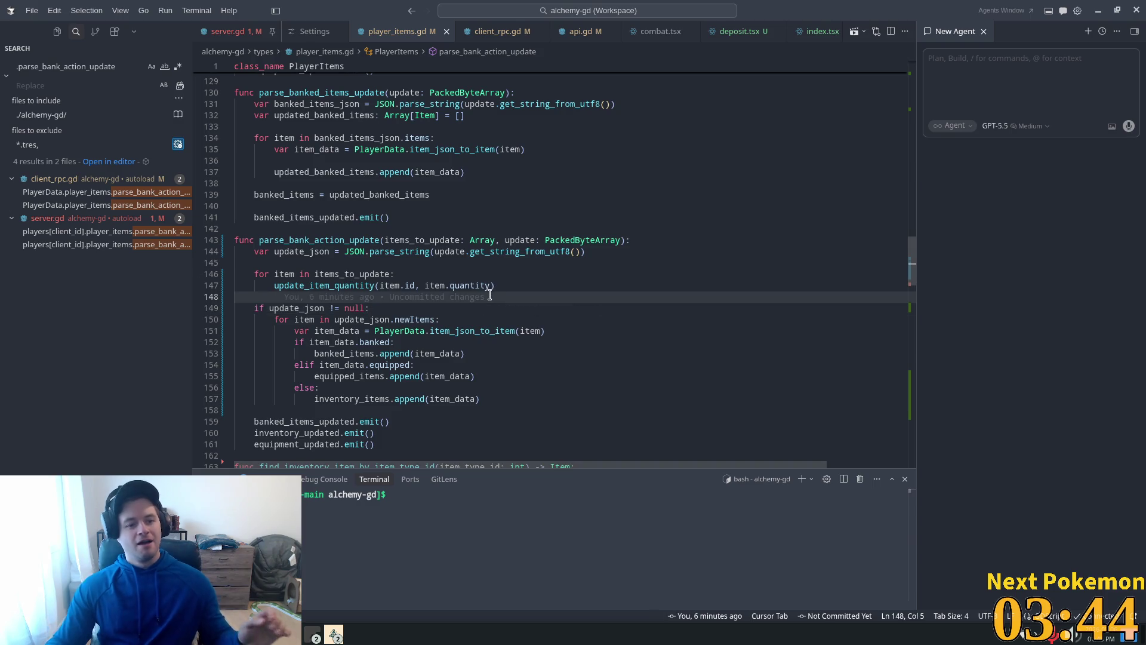
pyautogui.click(391, 274)
pyautogui.click(433, 294)
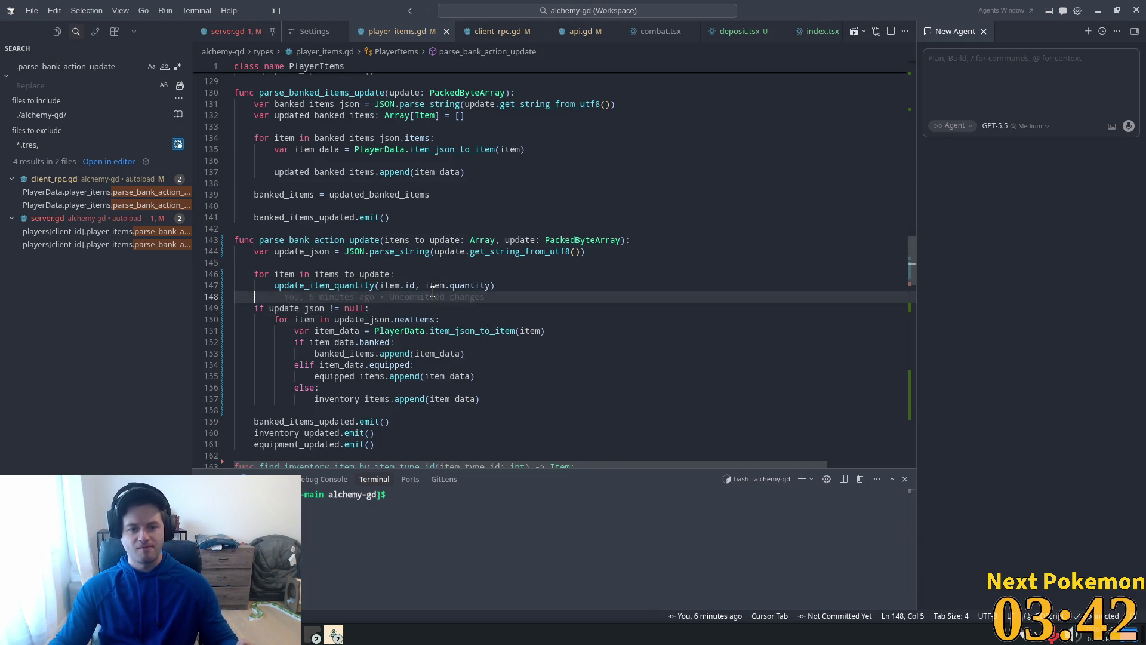
pyautogui.click(345, 251)
pyautogui.doubleClick(346, 253)
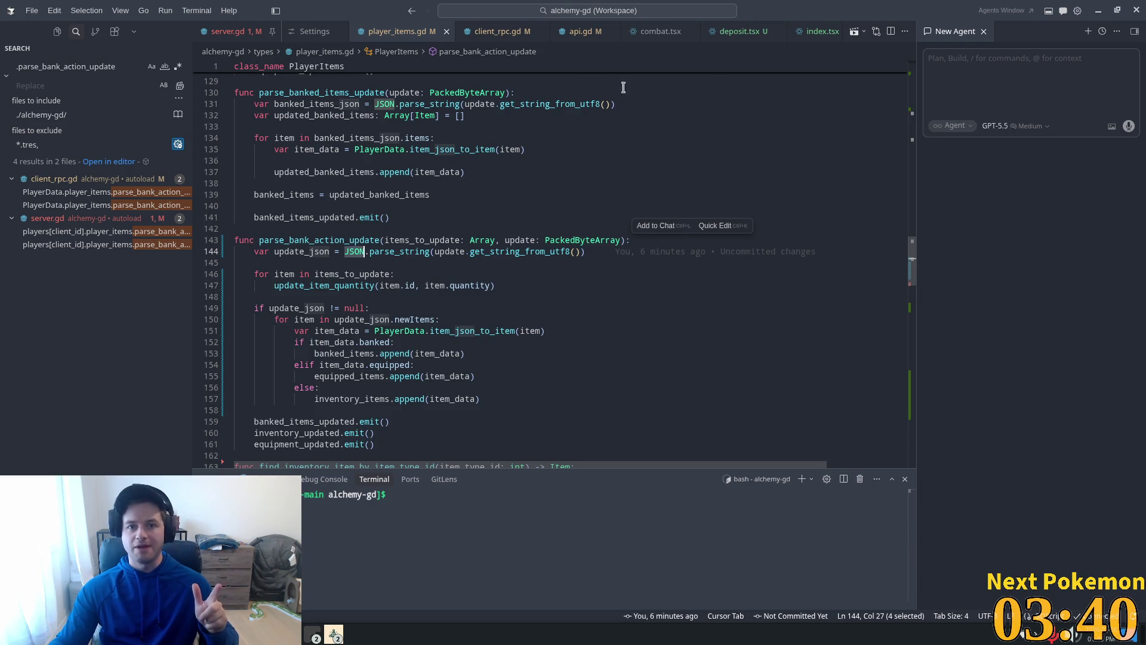
# Look over deposit.tsx, enlarge the terminal panel, and bring up server.gd
pyautogui.click(739, 31)
pyautogui.click(525, 160)
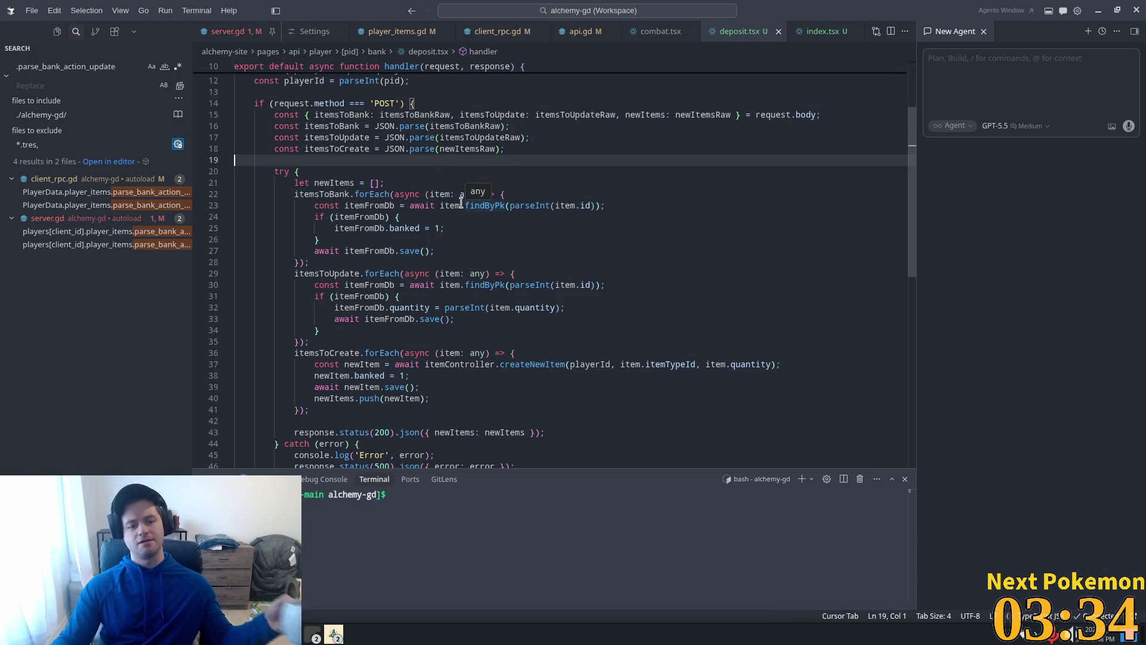
pyautogui.moveTo(663, 466)
pyautogui.mouseDown()
pyautogui.moveTo(663, 390)
pyautogui.moveTo(666, 428)
pyautogui.mouseUp()
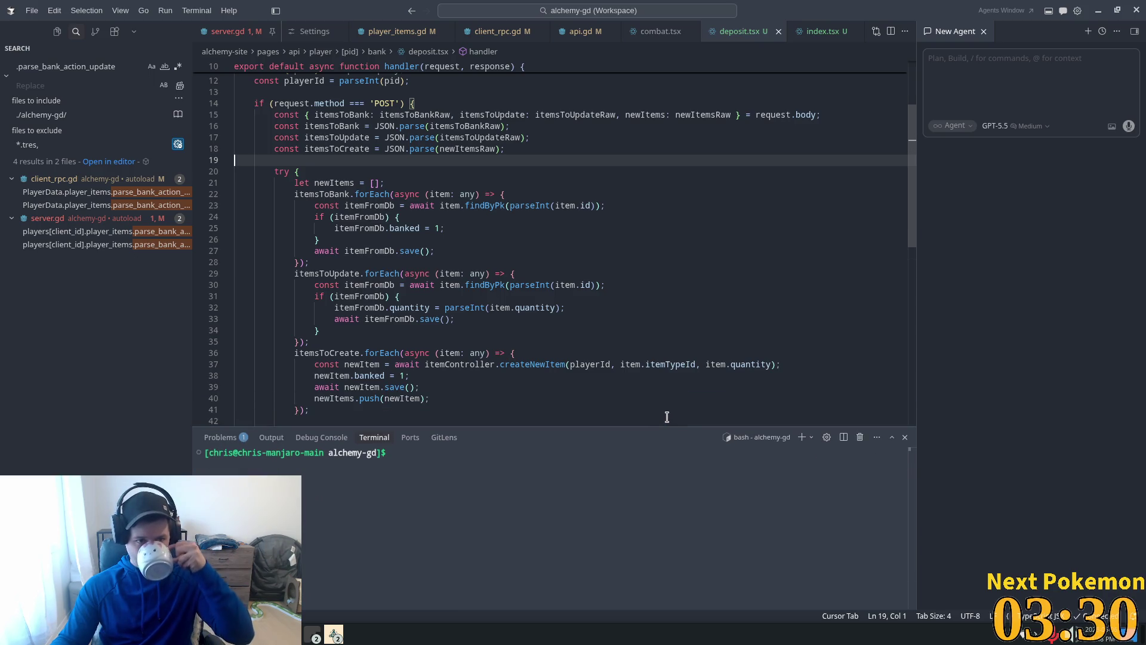
pyautogui.click(229, 33)
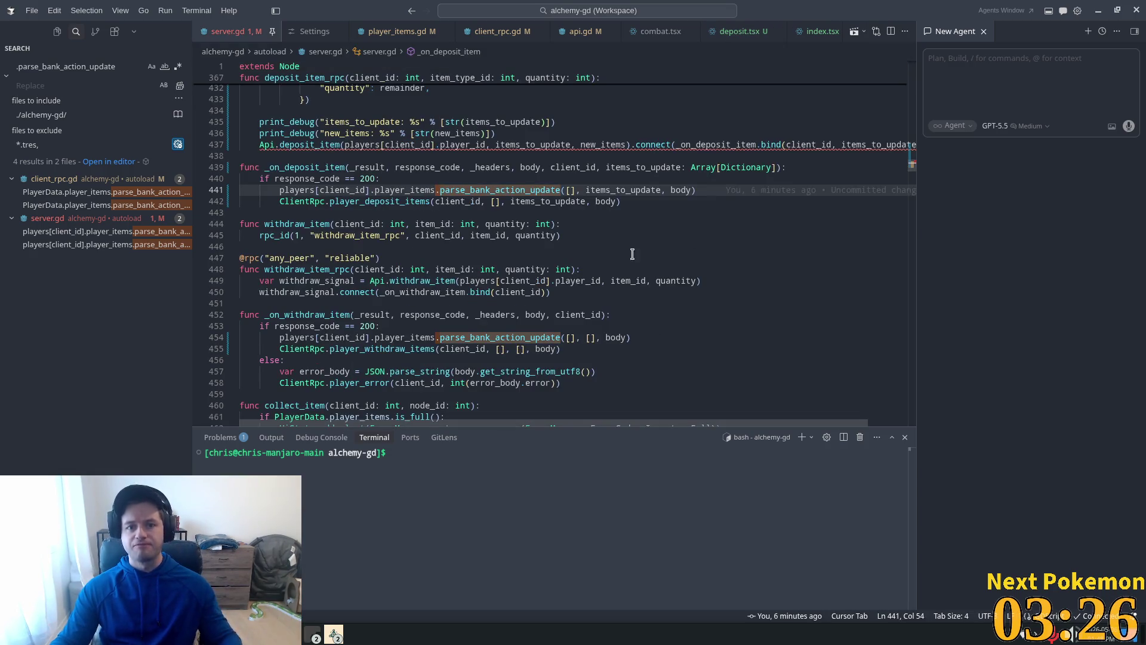
# Inspect the Api.deposit_item call's argument error and its items_to_update and new_items uses
pyautogui.scroll(3, 633, 254)
pyautogui.moveTo(671, 423); pyautogui.dragTo(710, 423)
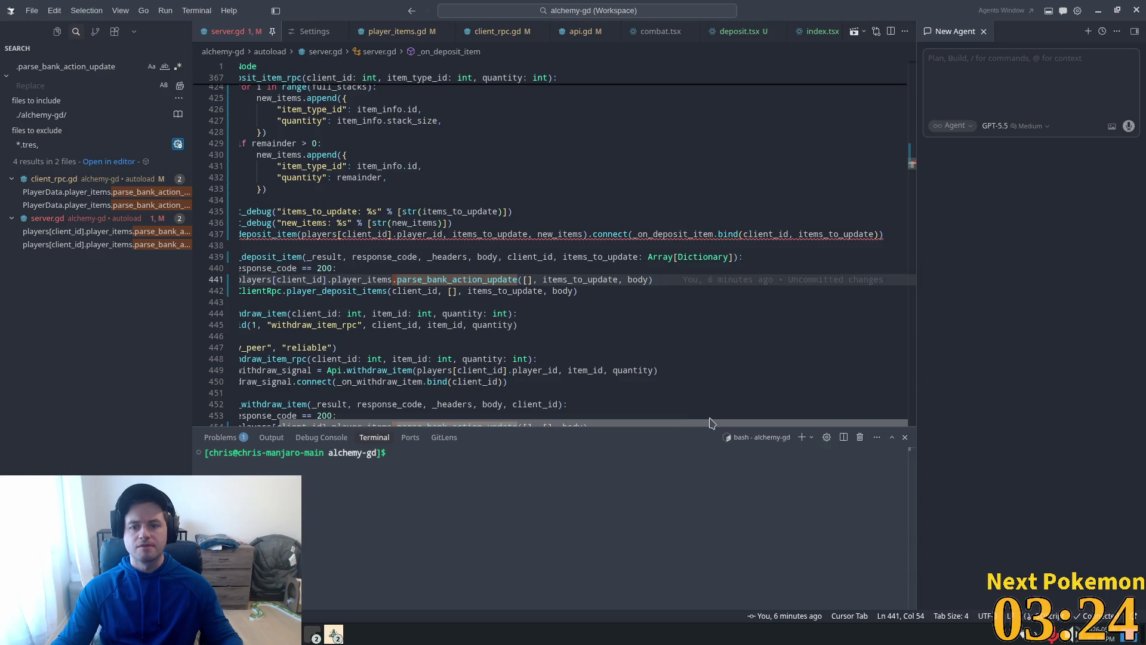
pyautogui.doubleClick(821, 235)
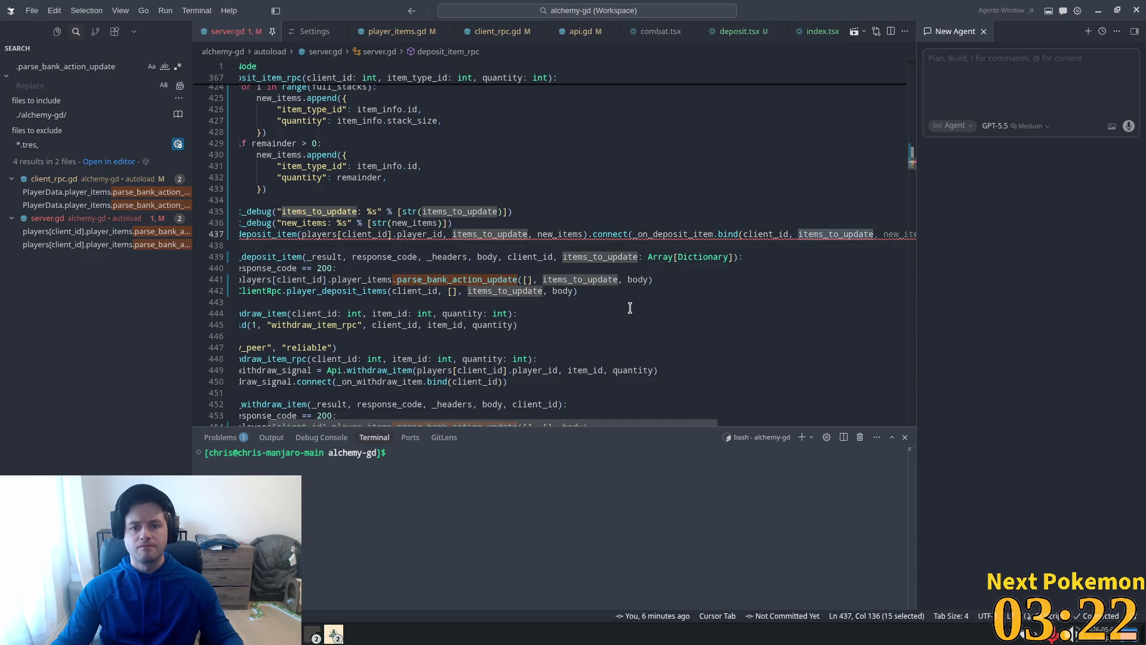
pyautogui.tripleClick(472, 233)
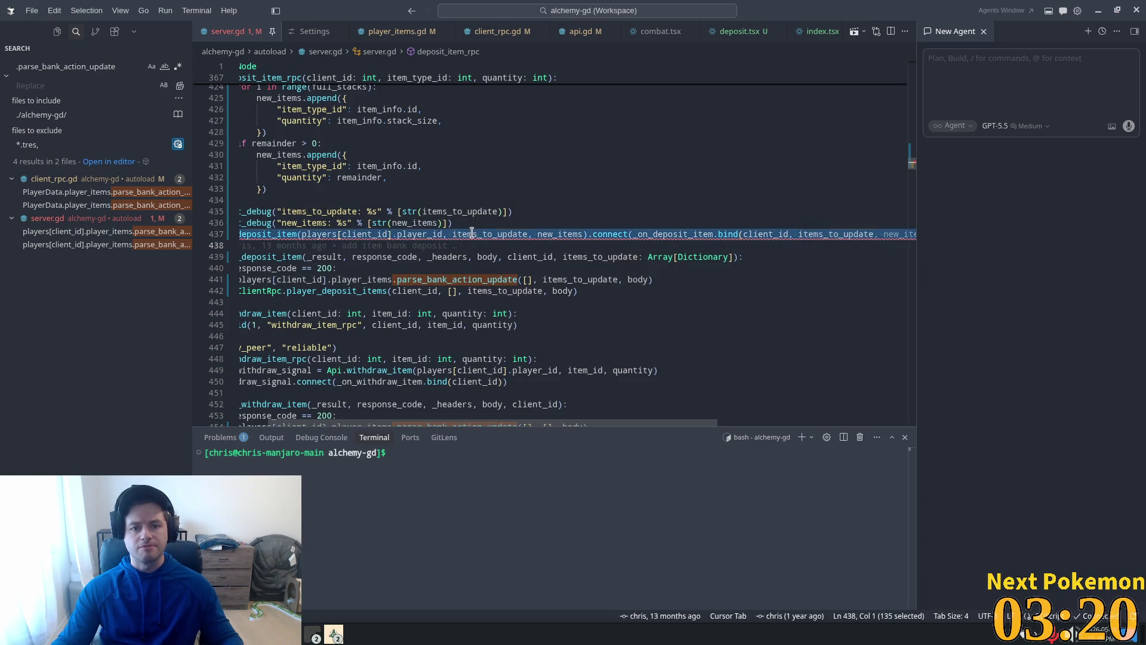
pyautogui.click(397, 233)
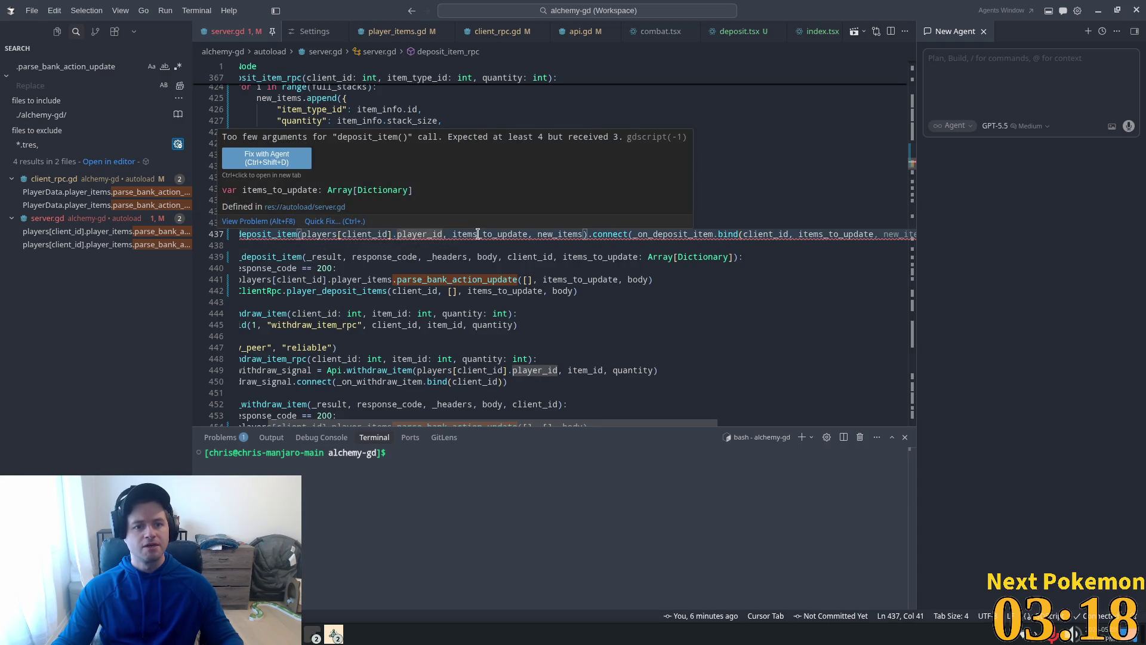
pyautogui.click(568, 234)
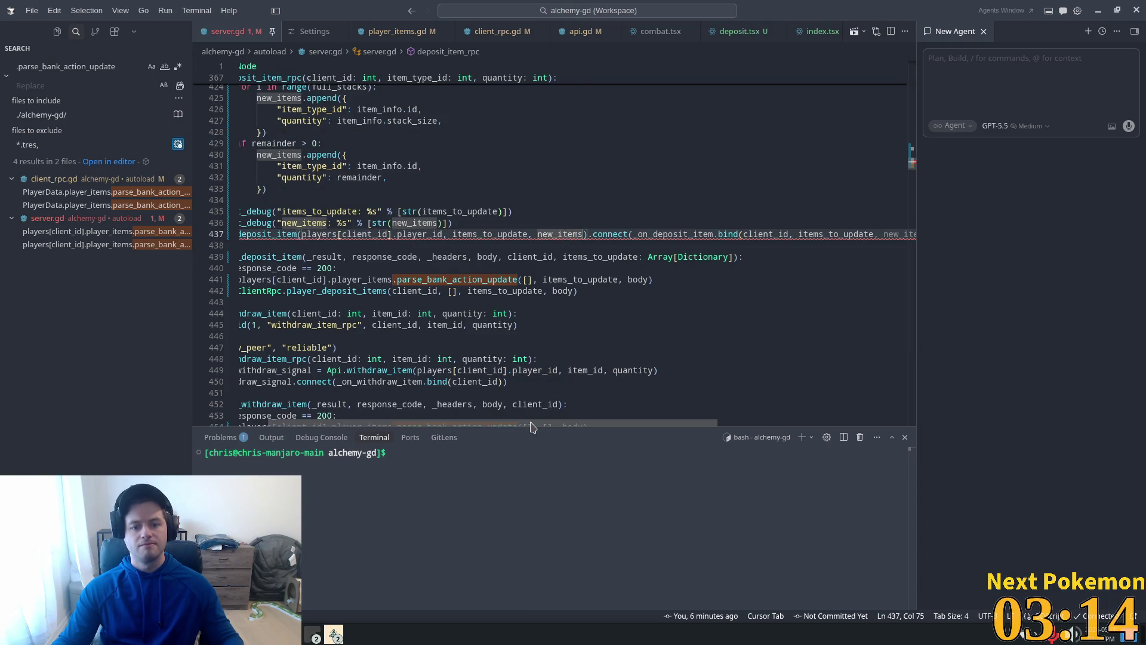
pyautogui.hscroll(-2, 338, 261)
# Delete deposit_item's items_to_bank parameter and itemsToBank field in api.gd, and save
pyautogui.keyDown('ctrl'); pyautogui.click(319, 235); pyautogui.keyUp('ctrl')
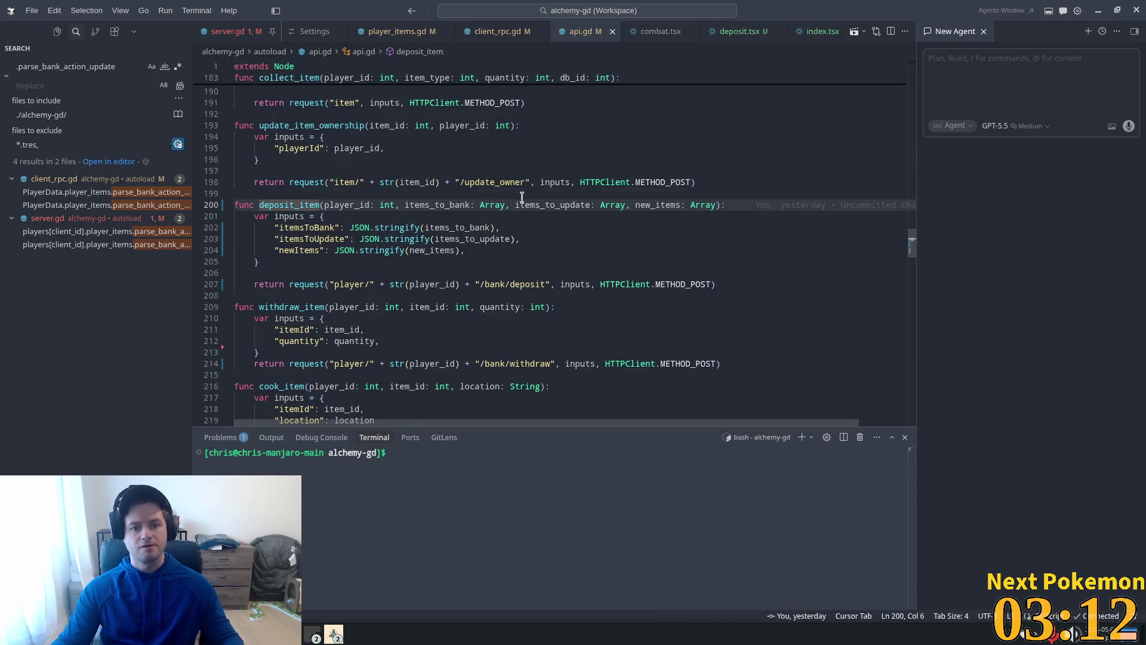
pyautogui.moveTo(508, 205)
pyautogui.mouseDown()
pyautogui.moveTo(444, 203)
pyautogui.moveTo(470, 228)
pyautogui.moveTo(501, 229)
pyautogui.mouseUp()
pyautogui.press('Delete')
pyautogui.press('Delete')
pyautogui.press('Delete')
pyautogui.press('BackSpace')
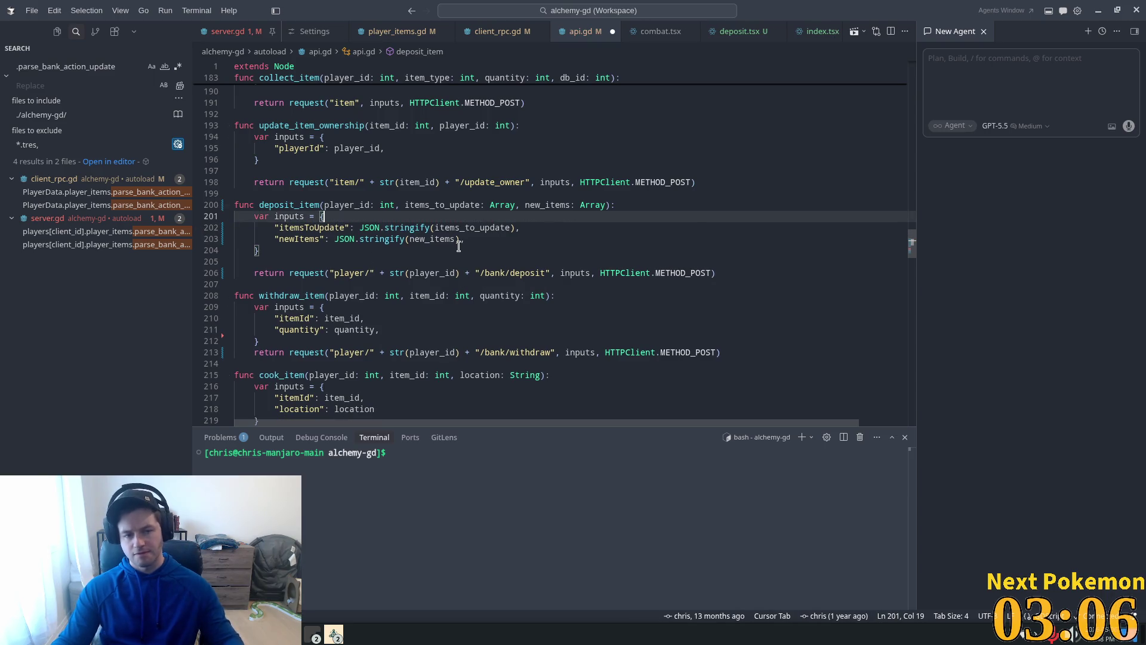
pyautogui.click(520, 193)
pyautogui.hotkey('ctrl', 's')
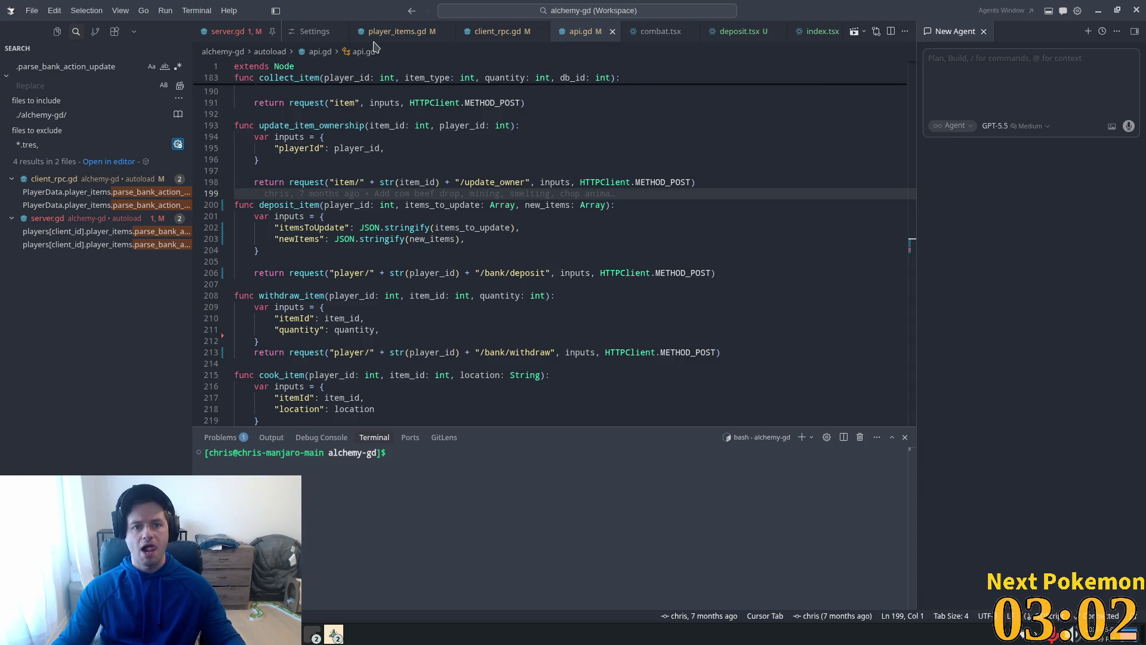
pyautogui.click(740, 31)
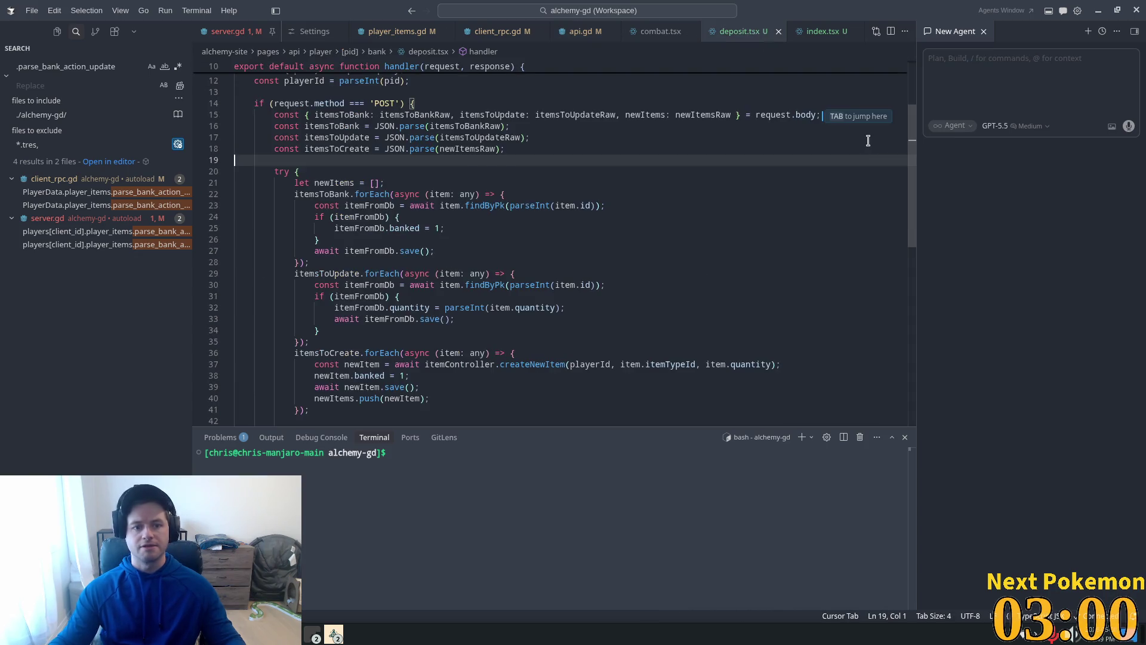
# Delete the itemsToBank JSON.parse line and its forEach update block from deposit.tsx, then save
pyautogui.moveTo(510, 126); pyautogui.dragTo(175, 112)
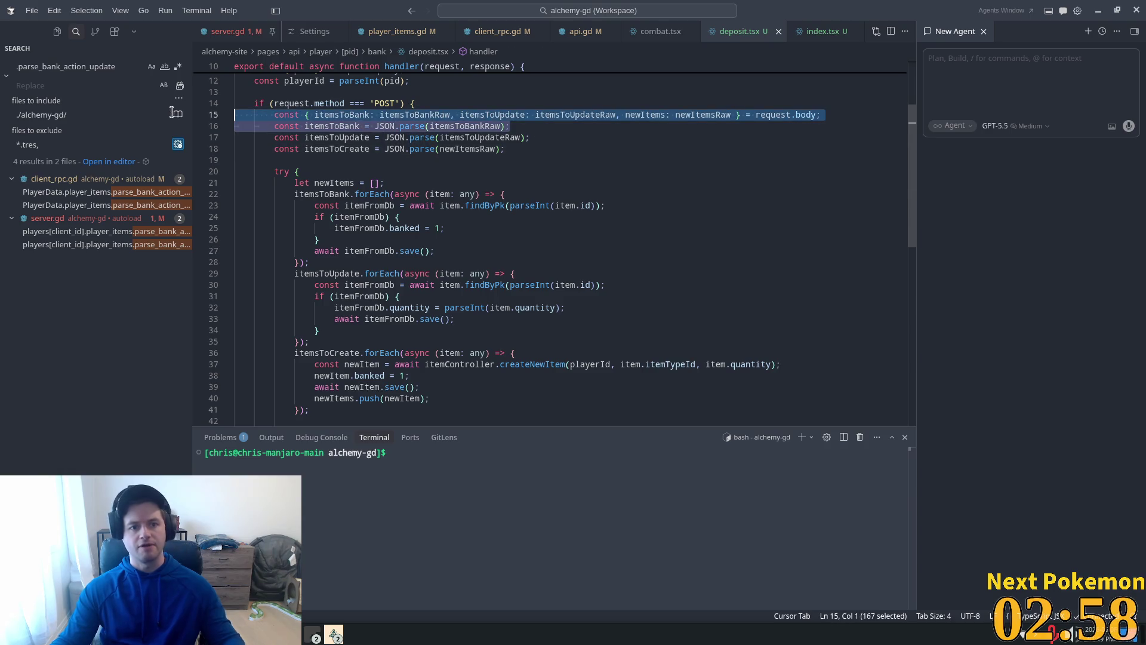
pyautogui.press('Down')
pyautogui.hotkey('ctrl', 'shift', 'k')
pyautogui.click(365, 202)
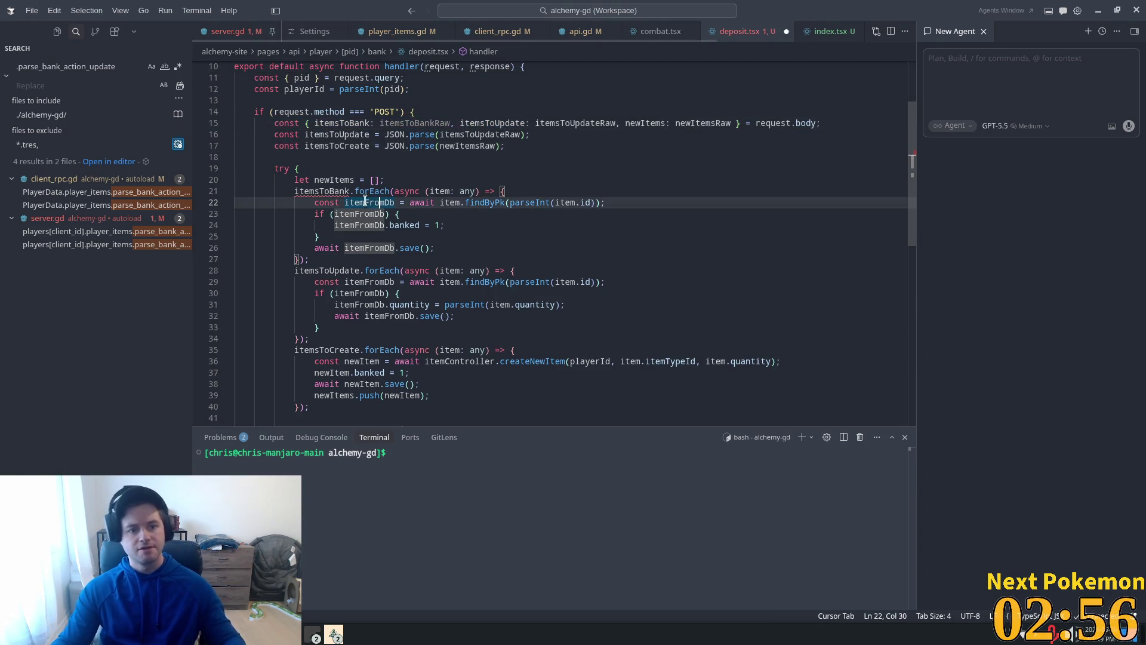
pyautogui.moveTo(310, 259); pyautogui.dragTo(183, 195)
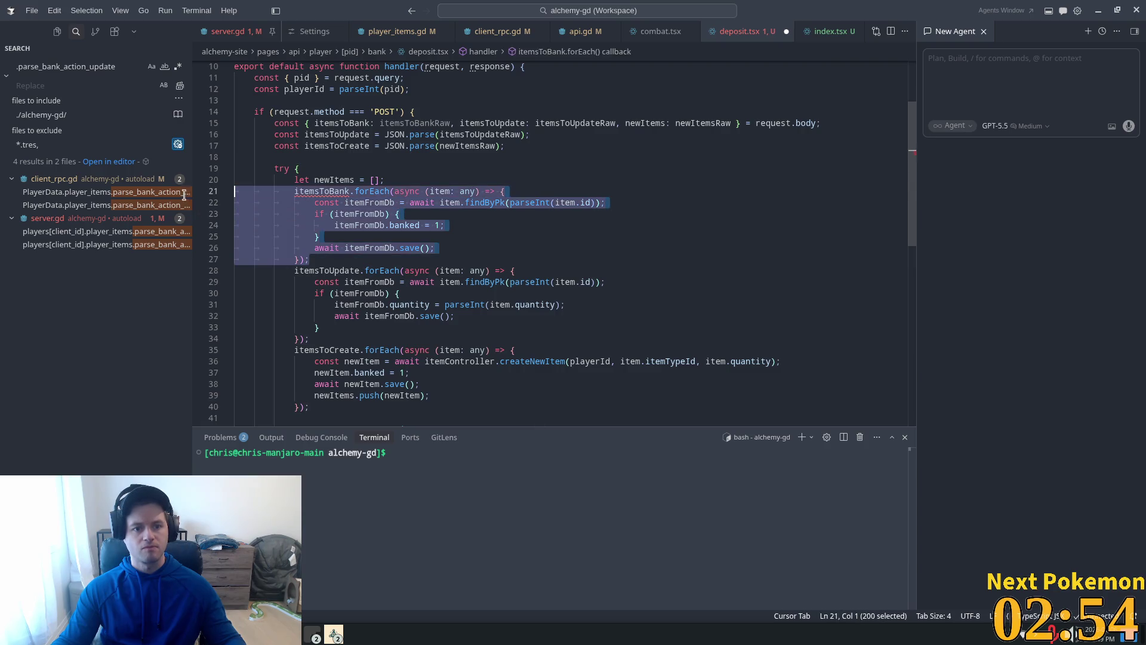
pyautogui.press('BackSpace')
pyautogui.press('BackSpace')
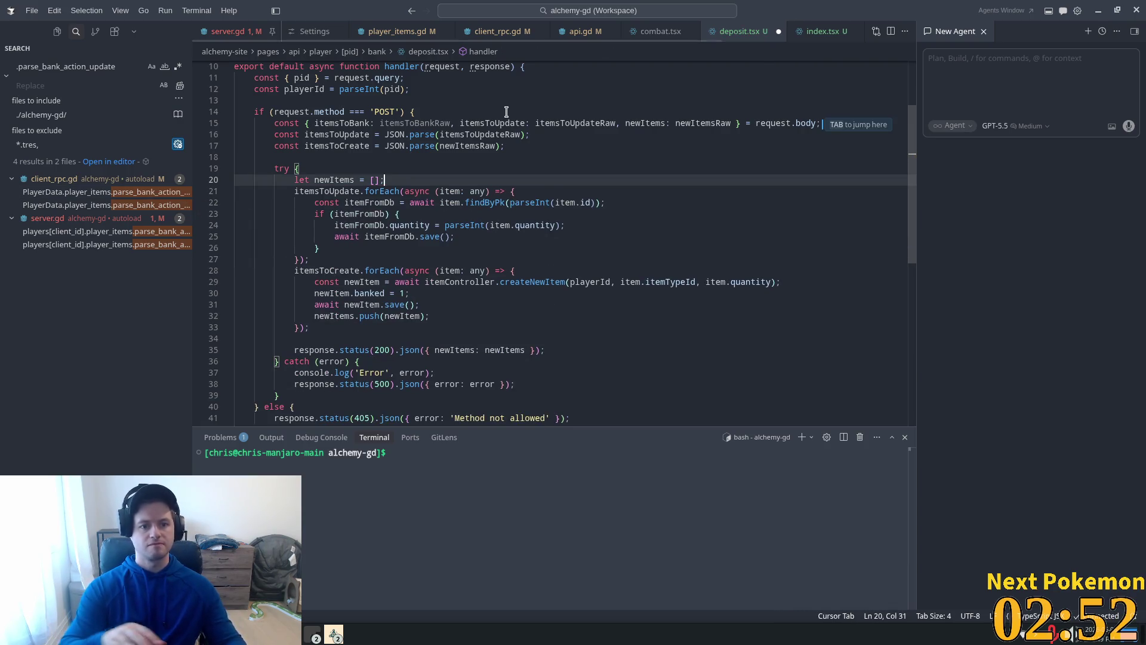
pyautogui.press('Return')
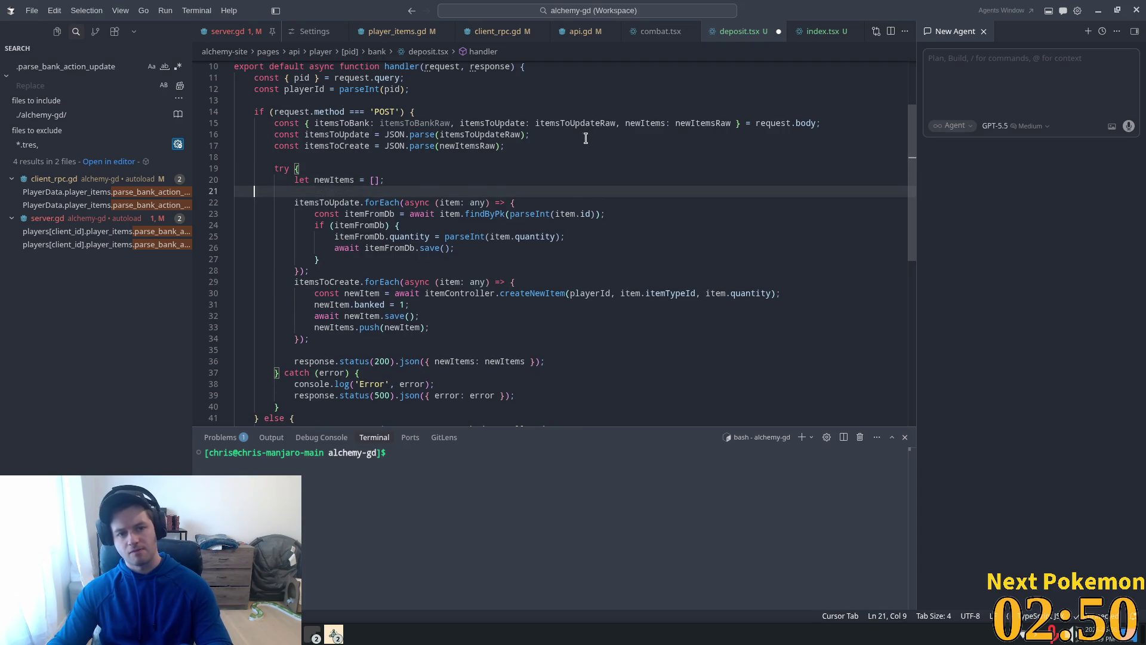
pyautogui.hotkey('ctrl', 's')
# Remove itemsToBankRaw and its comma from the request.body destructuring
pyautogui.click(574, 134)
pyautogui.click(543, 145)
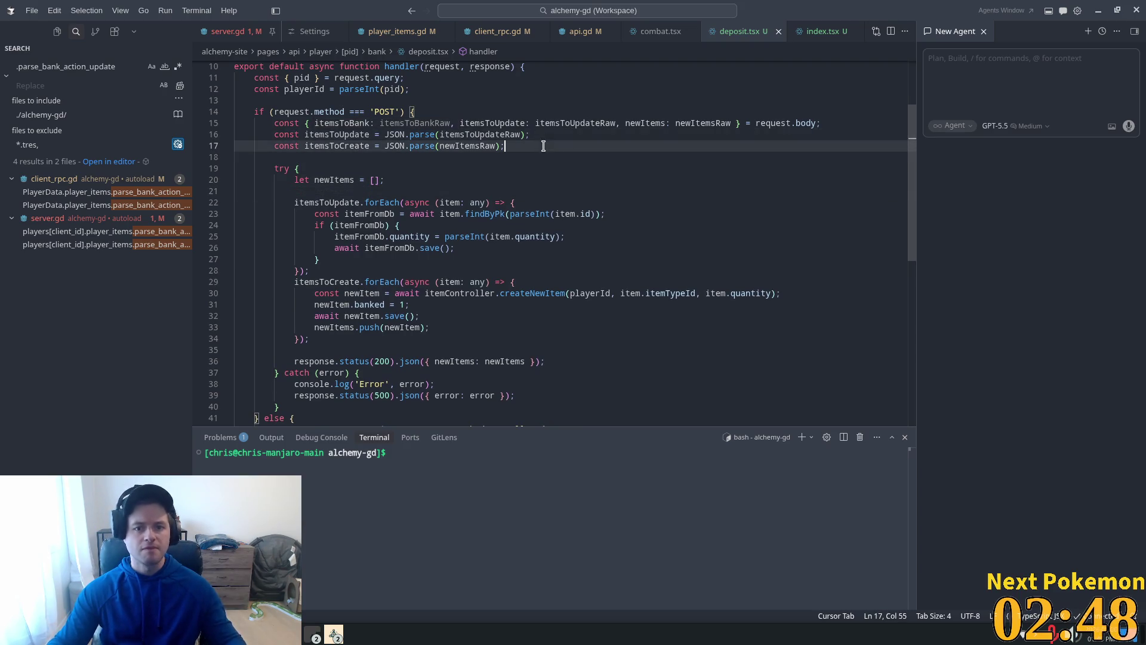
pyautogui.doubleClick(415, 123)
pyautogui.press('BackSpace')
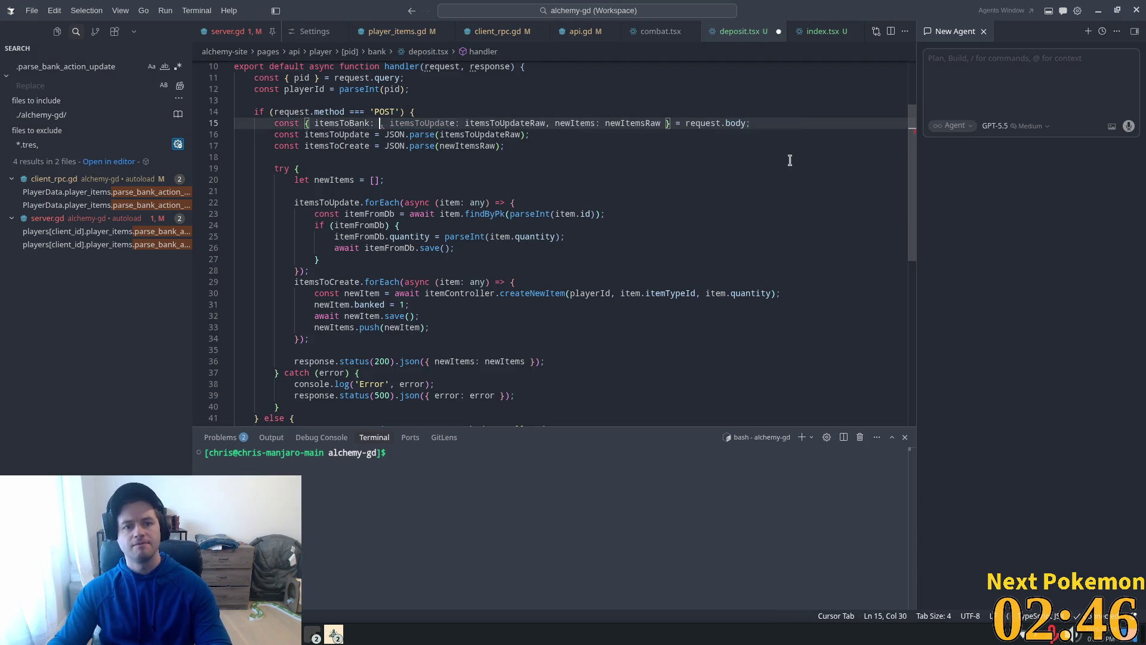
pyautogui.press('BackSpace')
pyautogui.press('Delete')
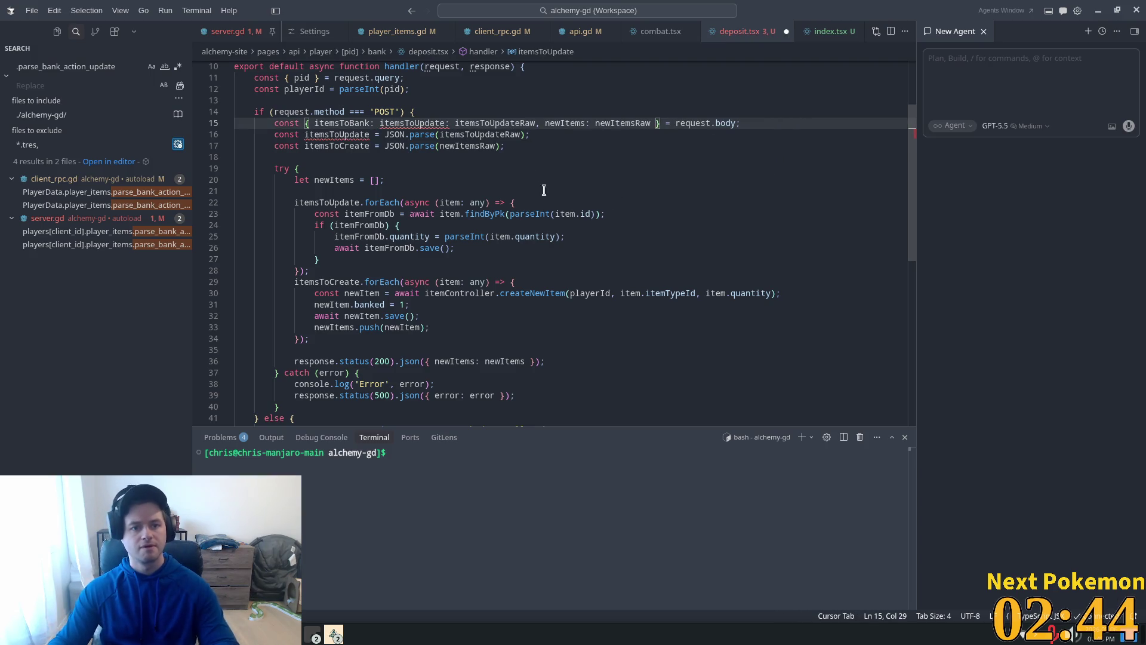
pyautogui.click(429, 122)
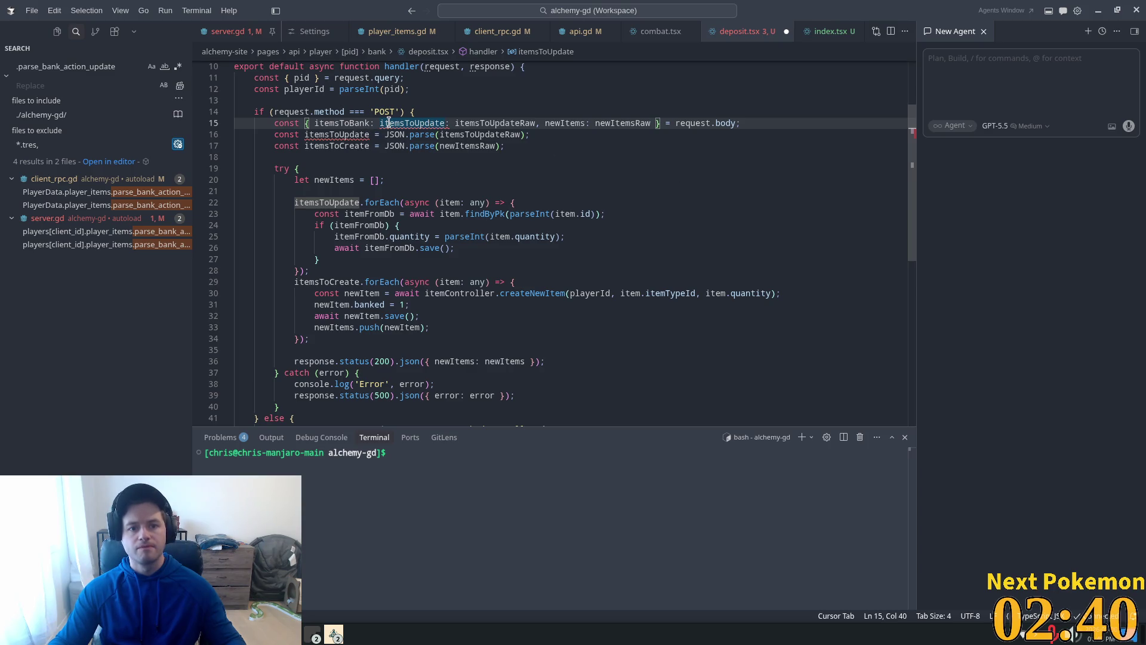
pyautogui.hotkey('ctrl', 'z')
pyautogui.hotkey('ctrl', 'z')
pyautogui.hotkey('ctrl', 'z')
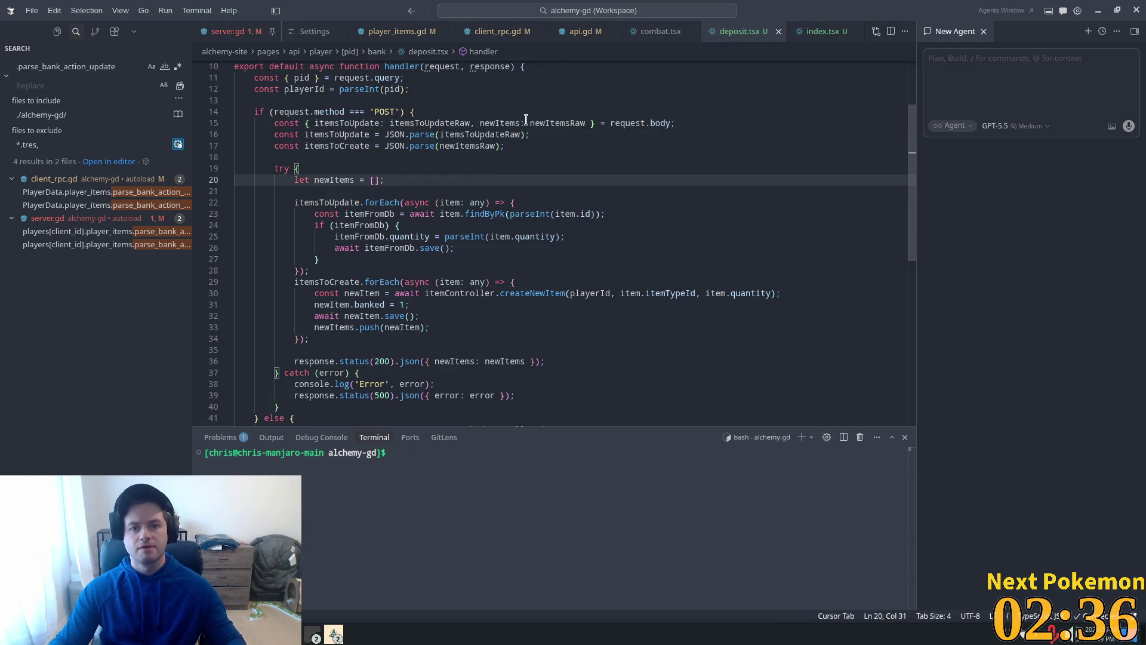
pyautogui.click(526, 123)
pyautogui.scroll(3, 508, 150)
pyautogui.click(432, 190)
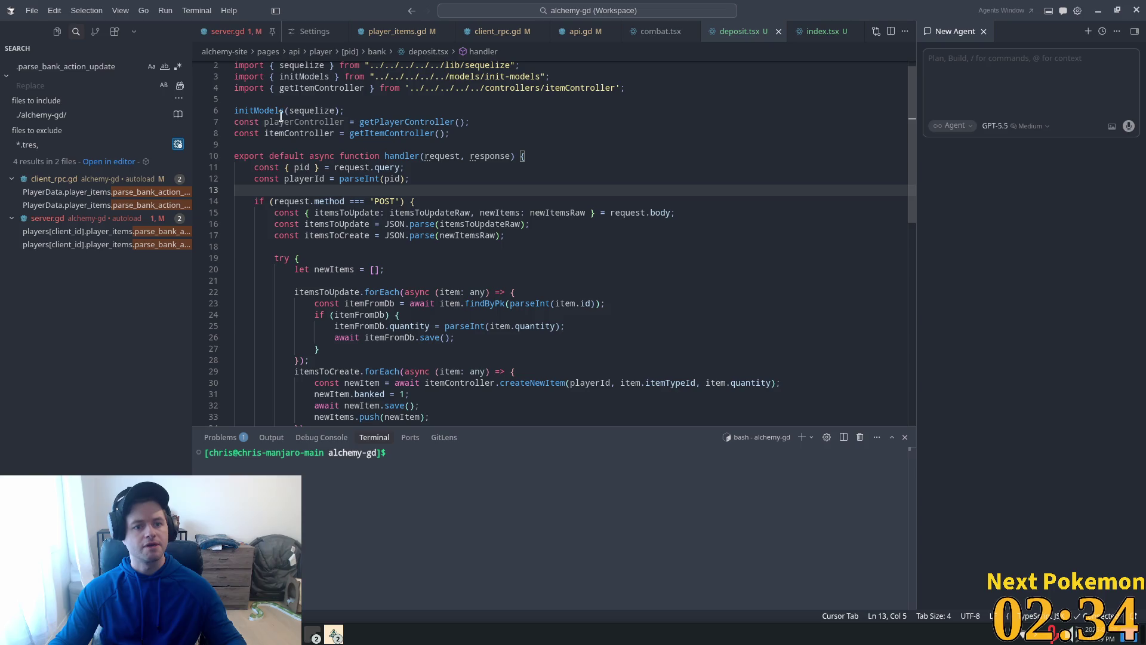
# Delete the playerController declaration and the getPlayerController import, saving deposit.tsx
pyautogui.moveTo(235, 123); pyautogui.dragTo(510, 122)
pyautogui.press('BackSpace')
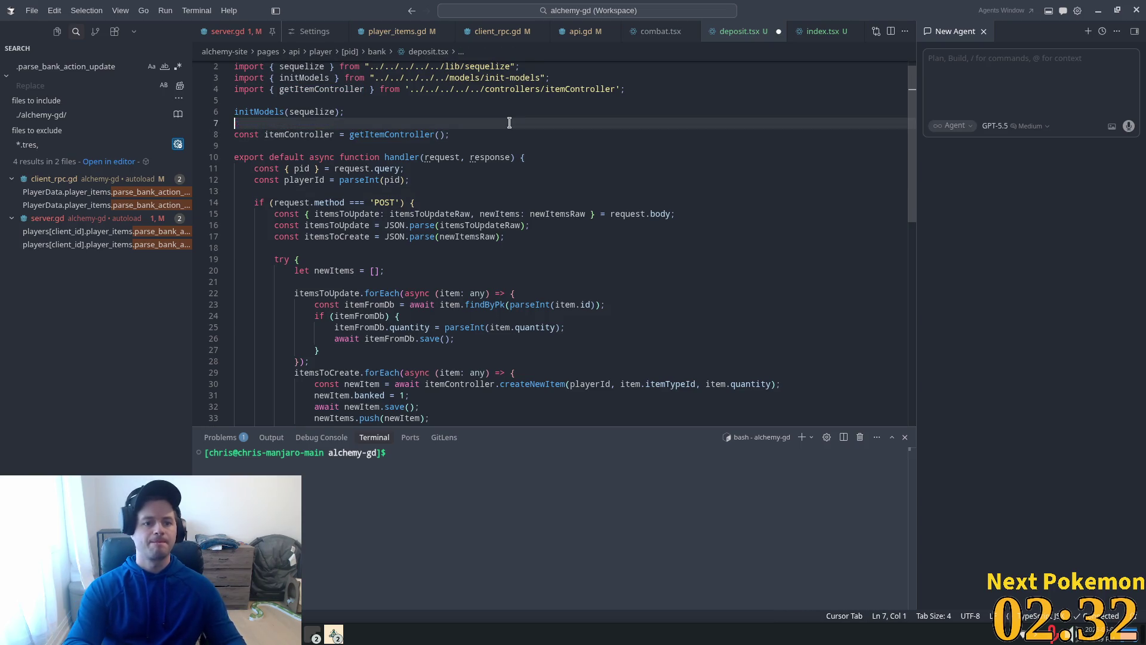
pyautogui.press('BackSpace')
pyautogui.hotkey('ctrl', 's')
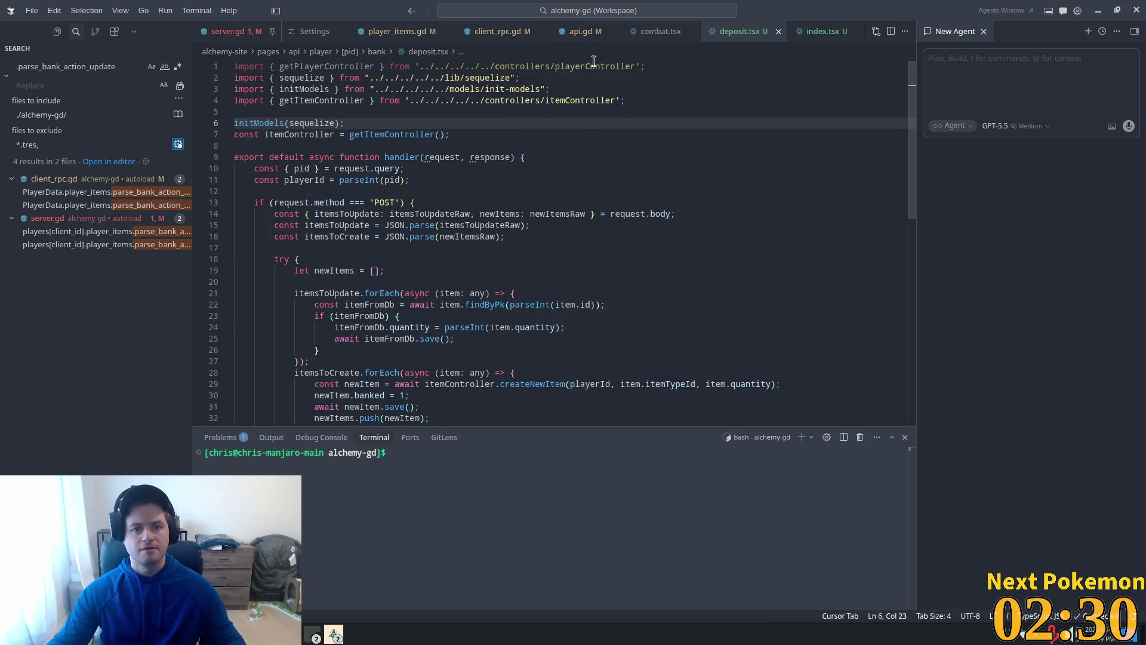
pyautogui.click(593, 66)
pyautogui.press('End')
pyautogui.hotkey('shift', 'Home')
pyautogui.press('BackSpace')
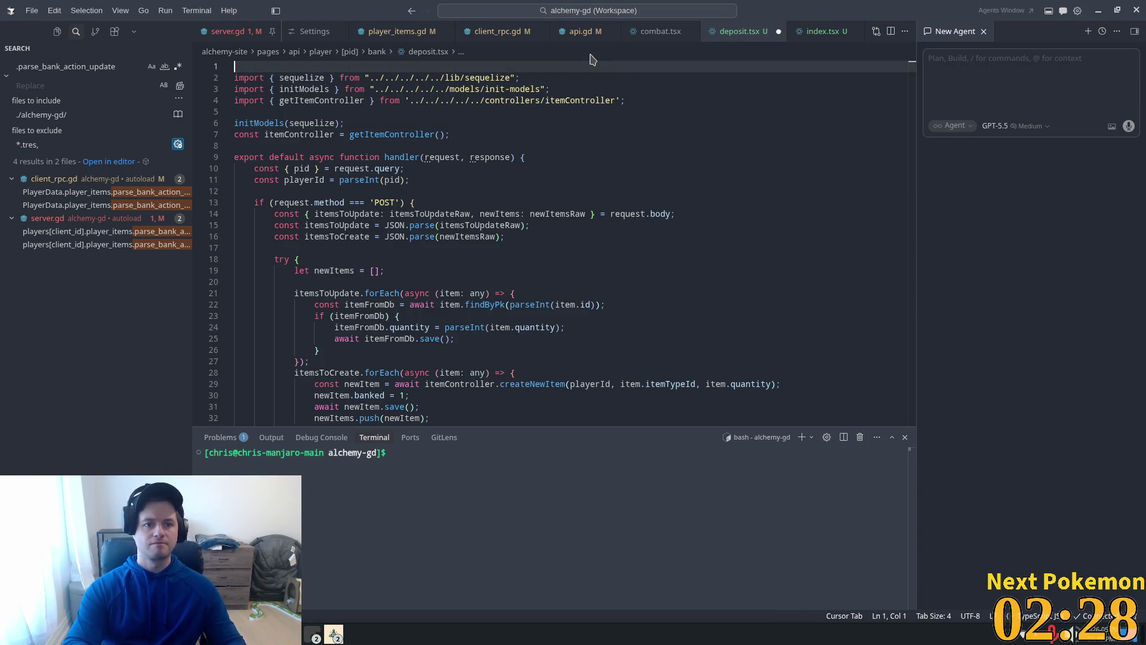
pyautogui.press('Delete')
pyautogui.hotkey('ctrl', 's')
# Add the suggested console.log lines for itemsToUpdate and itemsToCreate after the parse lines
pyautogui.scroll(-1, 597, 120)
pyautogui.click(619, 146)
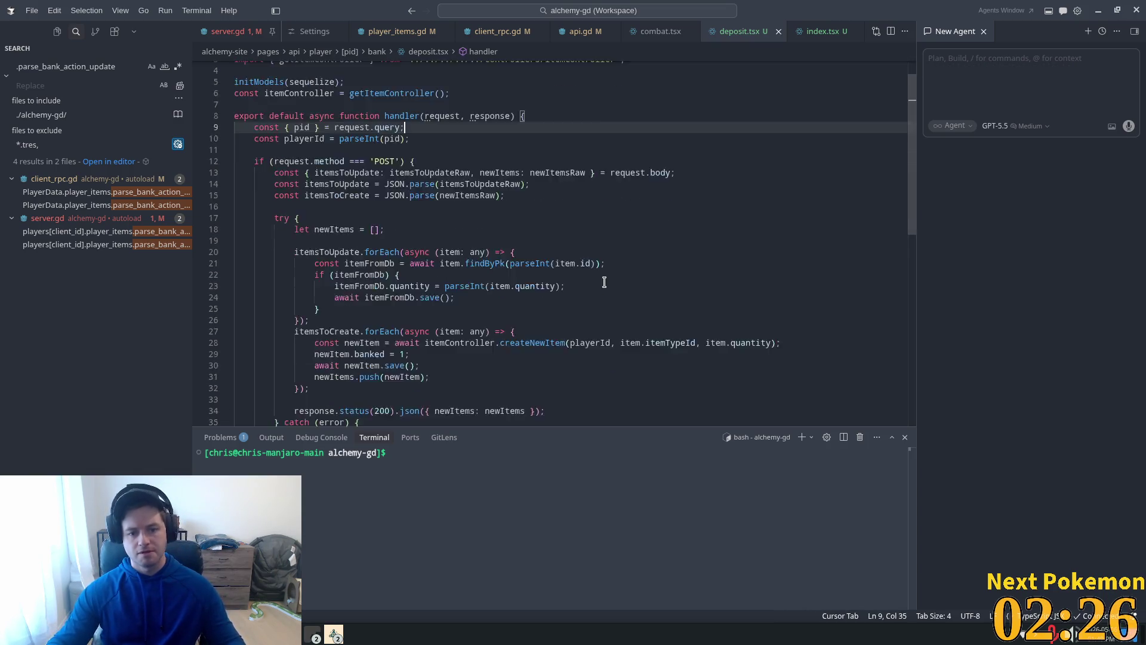
pyautogui.scroll(-2, 604, 282)
pyautogui.scroll(4, 458, 270)
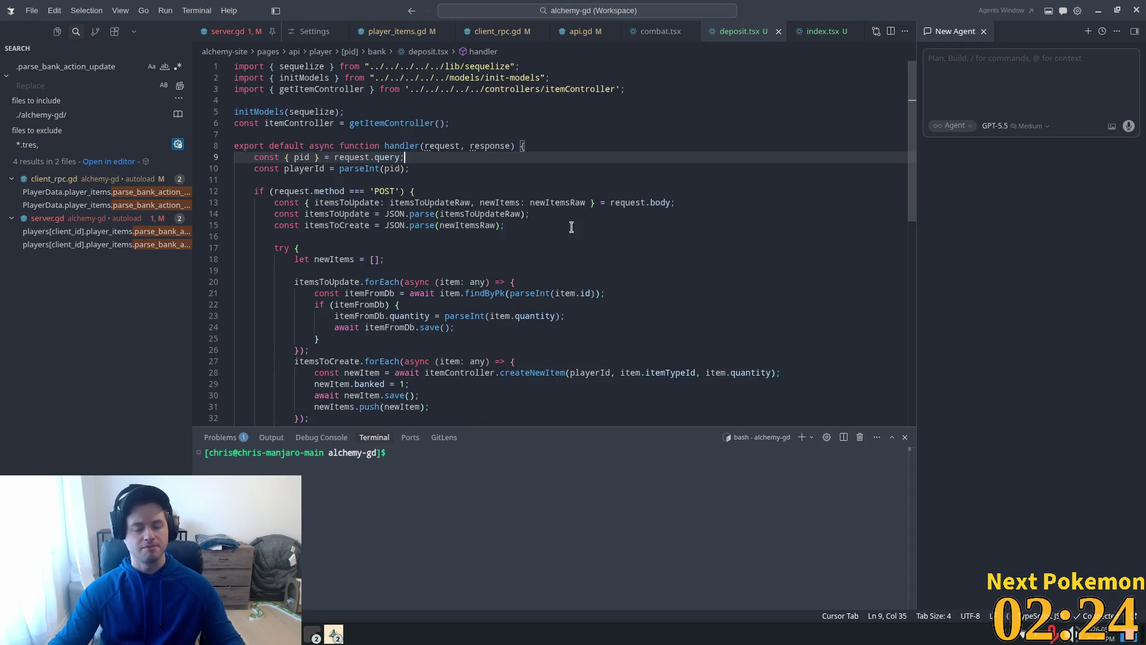
pyautogui.click(529, 227)
pyautogui.press('Return')
pyautogui.press('Return')
pyautogui.write("console.log('itemsToUpdate', itemsToUpdate);")
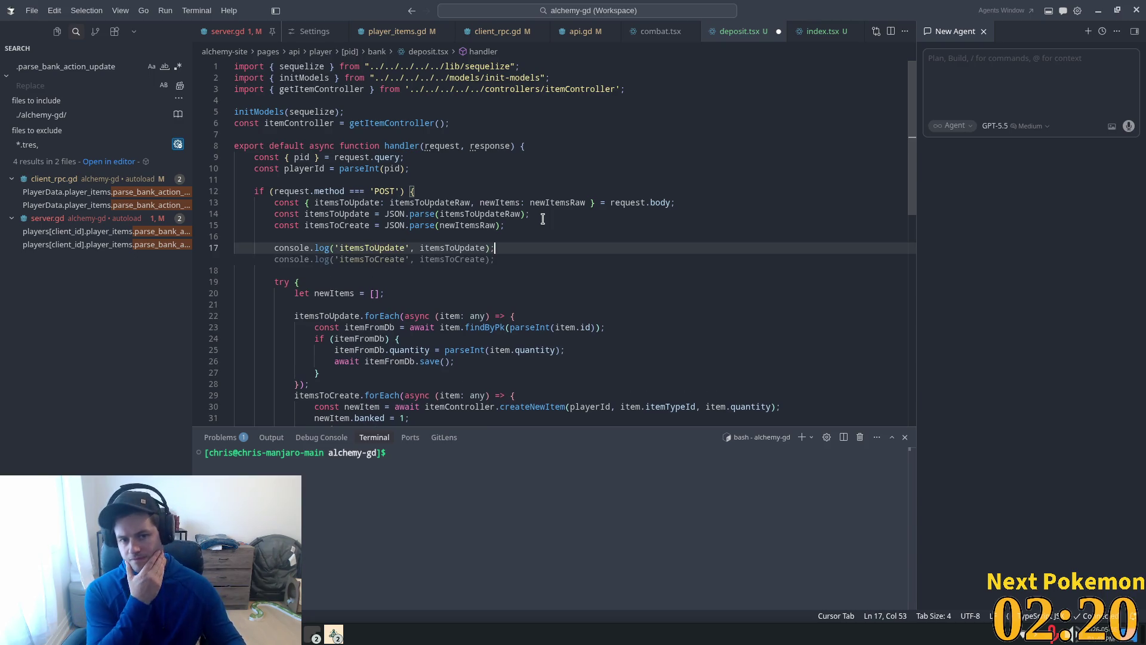
pyautogui.press('Tab')
pyautogui.scroll(-5, 592, 234)
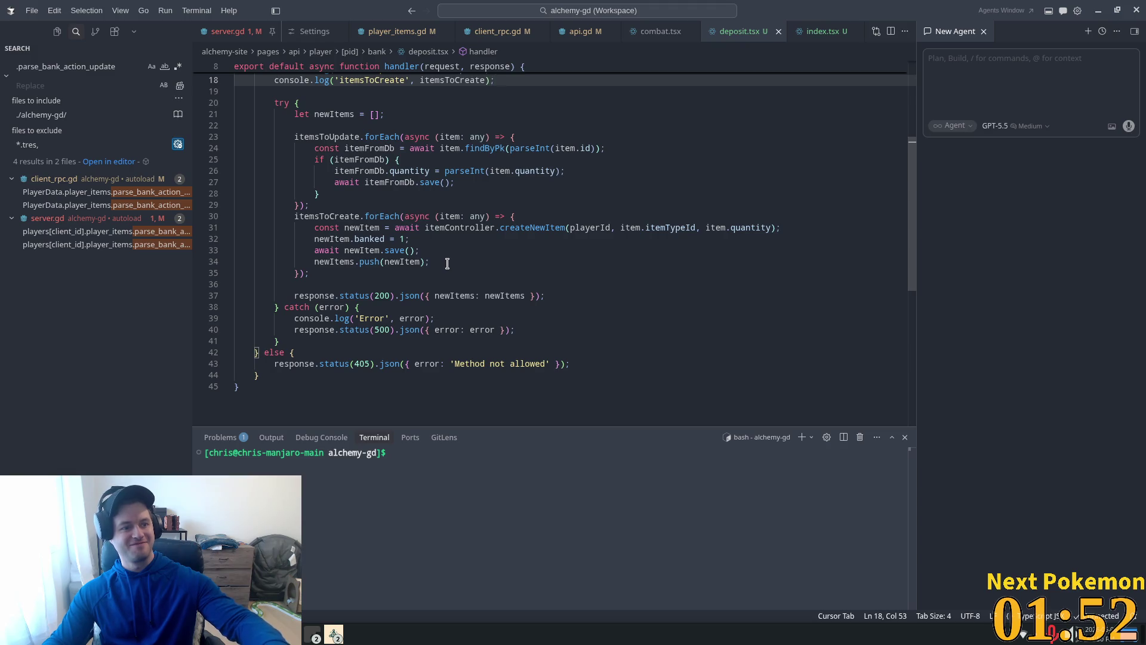
pyautogui.click(521, 286)
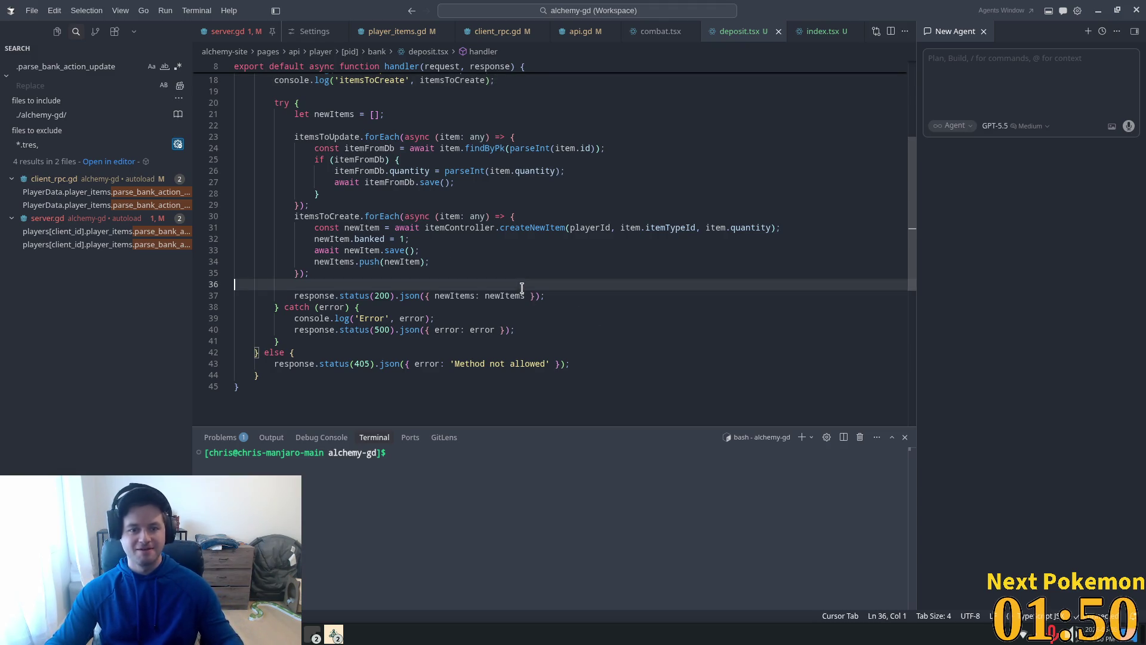
pyautogui.press('Up')
pyautogui.press('Up')
pyautogui.press('Up')
pyautogui.click(545, 148)
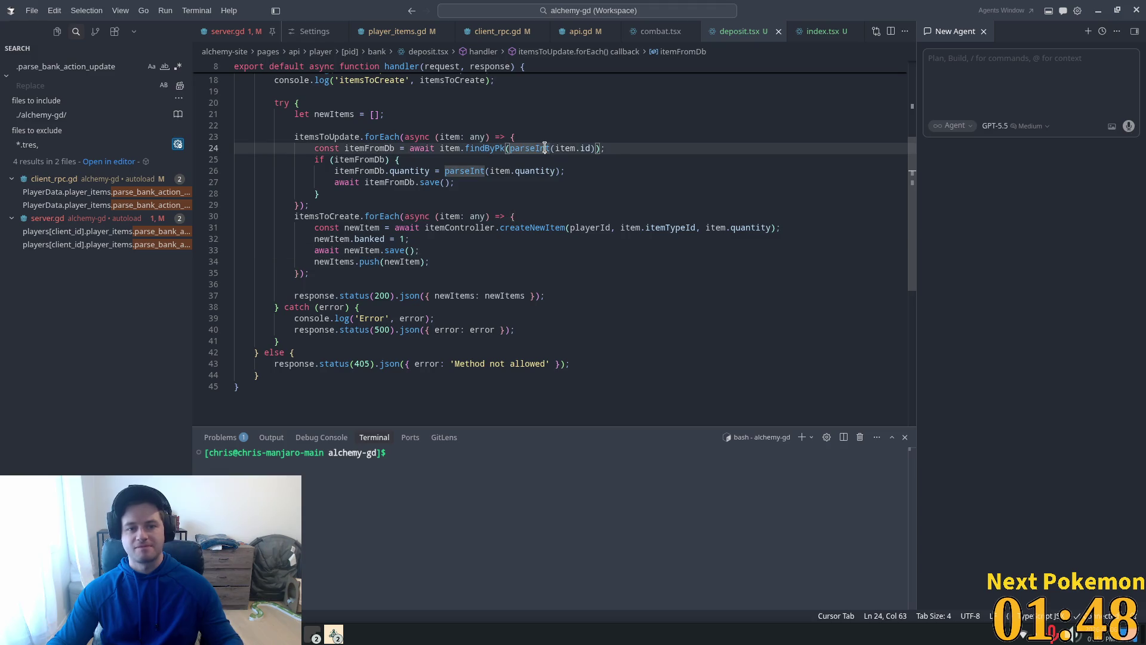
pyautogui.press('Up')
pyautogui.press('Up')
pyautogui.press('Up')
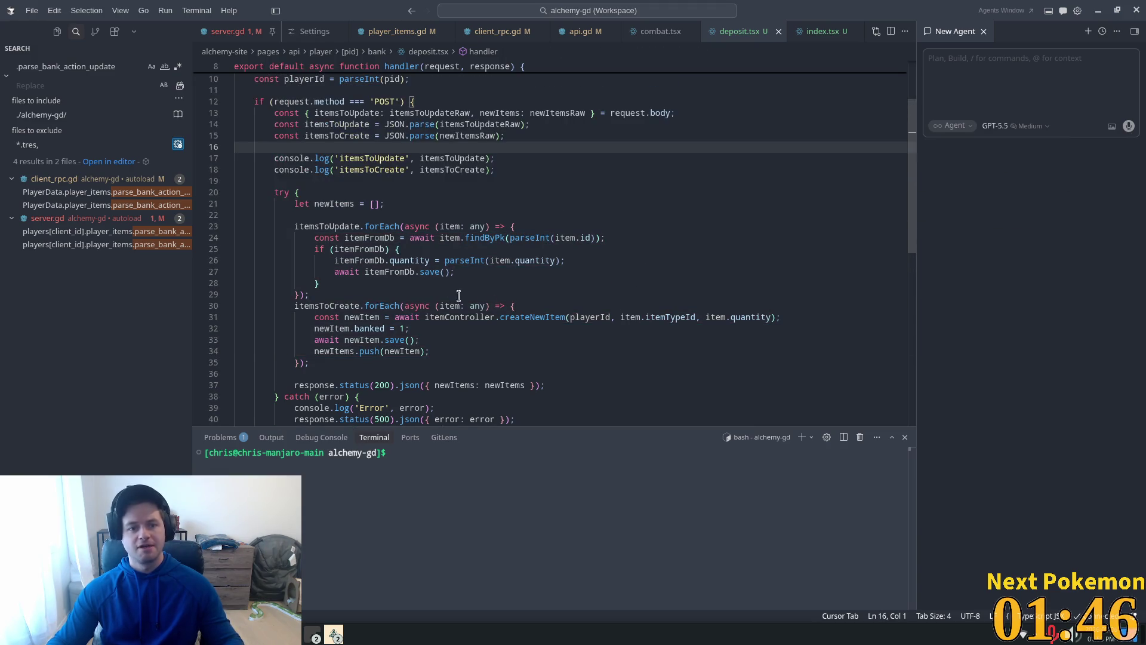
# List the running Docker containers with docker ps in the terminal
pyautogui.press('Down')
pyautogui.press('Down')
pyautogui.press('Down')
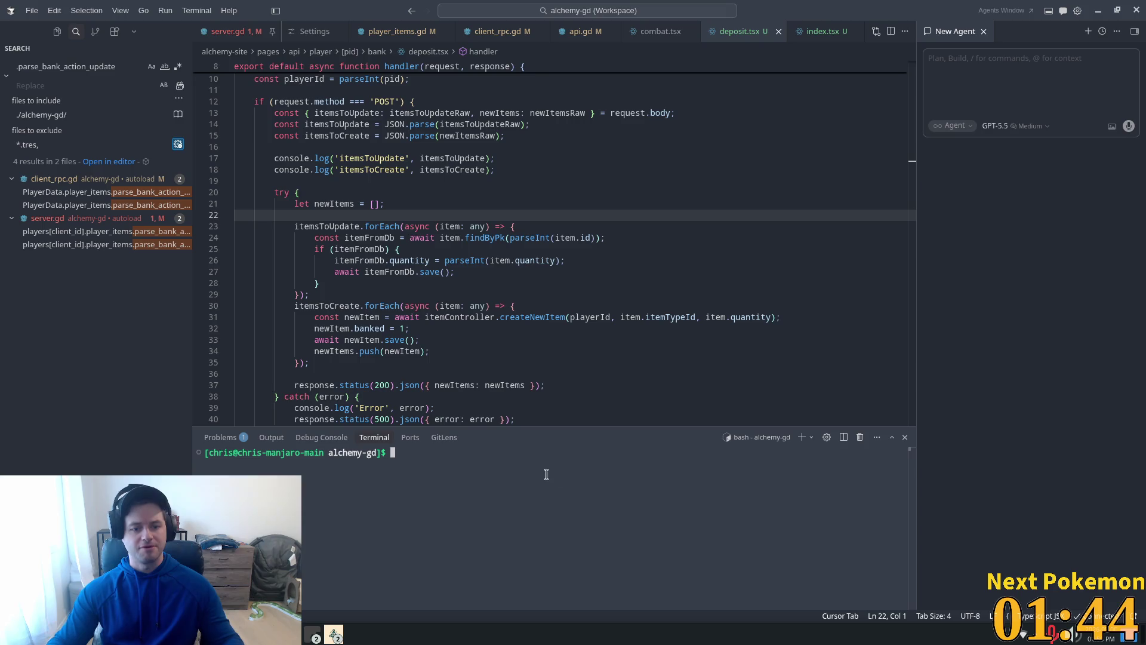
pyautogui.write('doc')
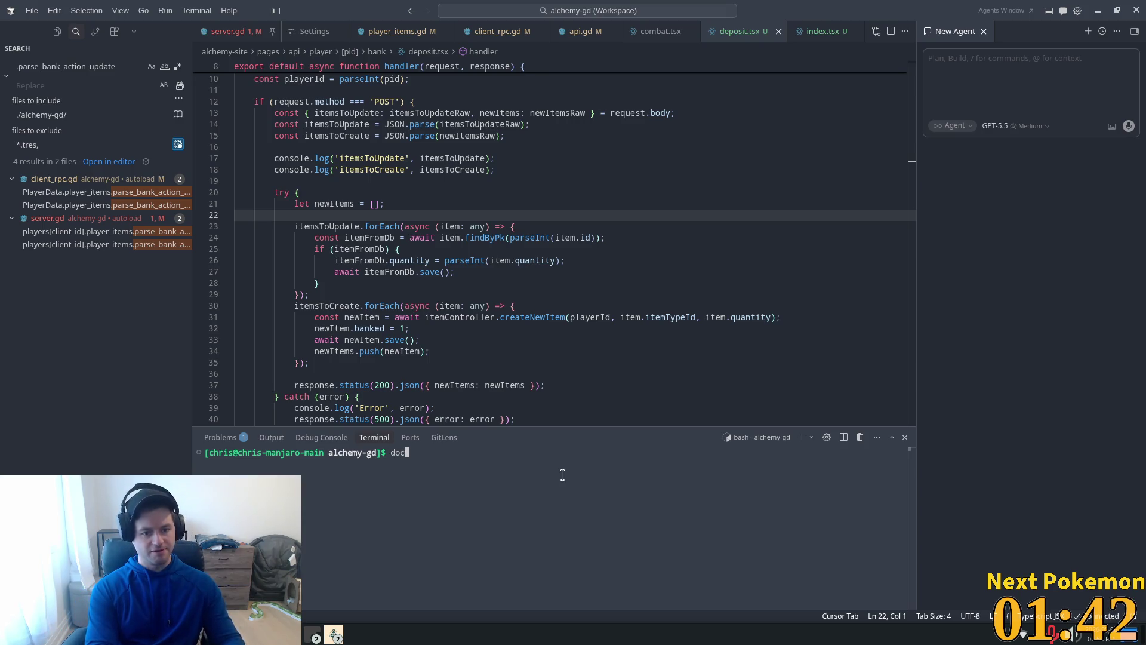
pyautogui.write('ker ps')
pyautogui.press('Return')
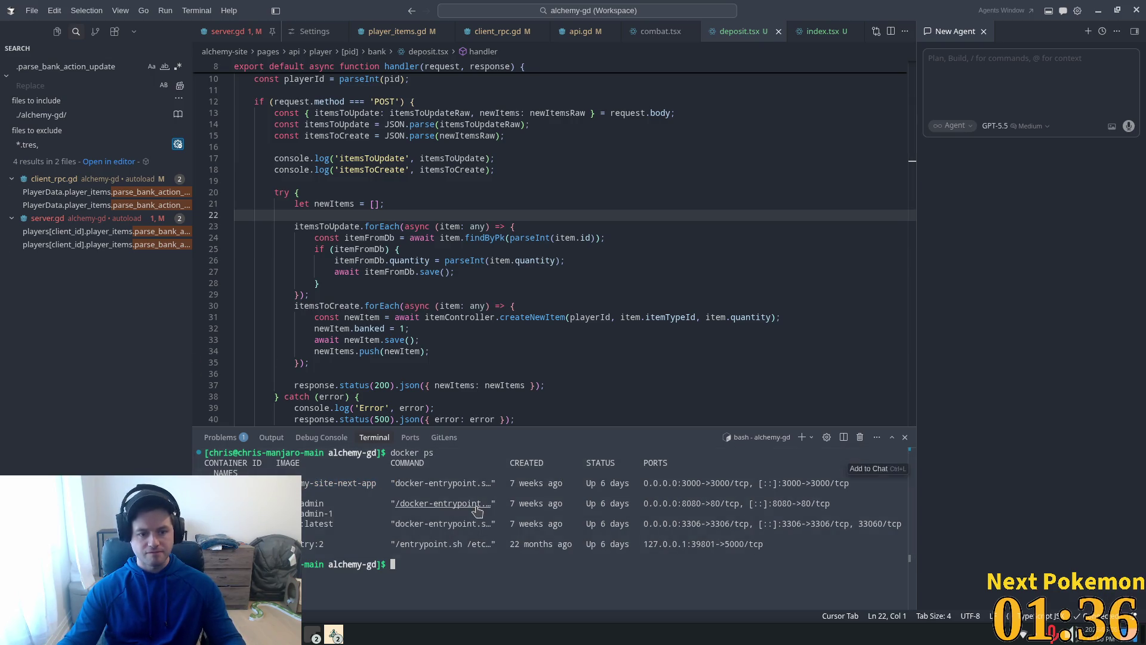
pyautogui.hotkey('ctrl', 'c')
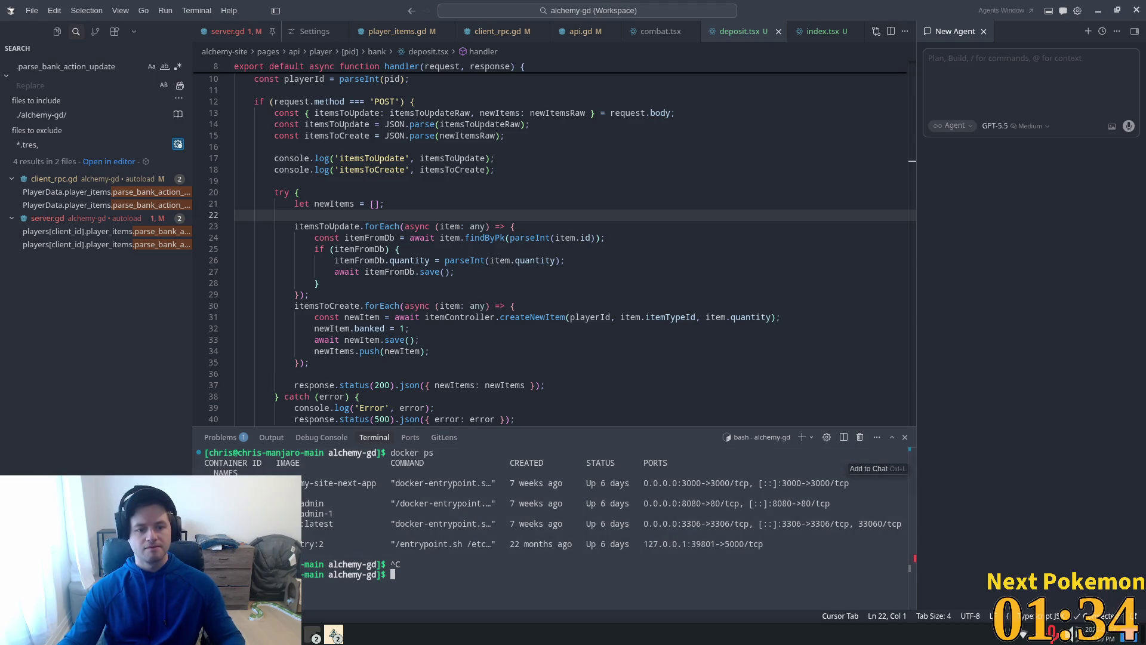
pyautogui.doubleClick(442, 524)
pyautogui.click(590, 537)
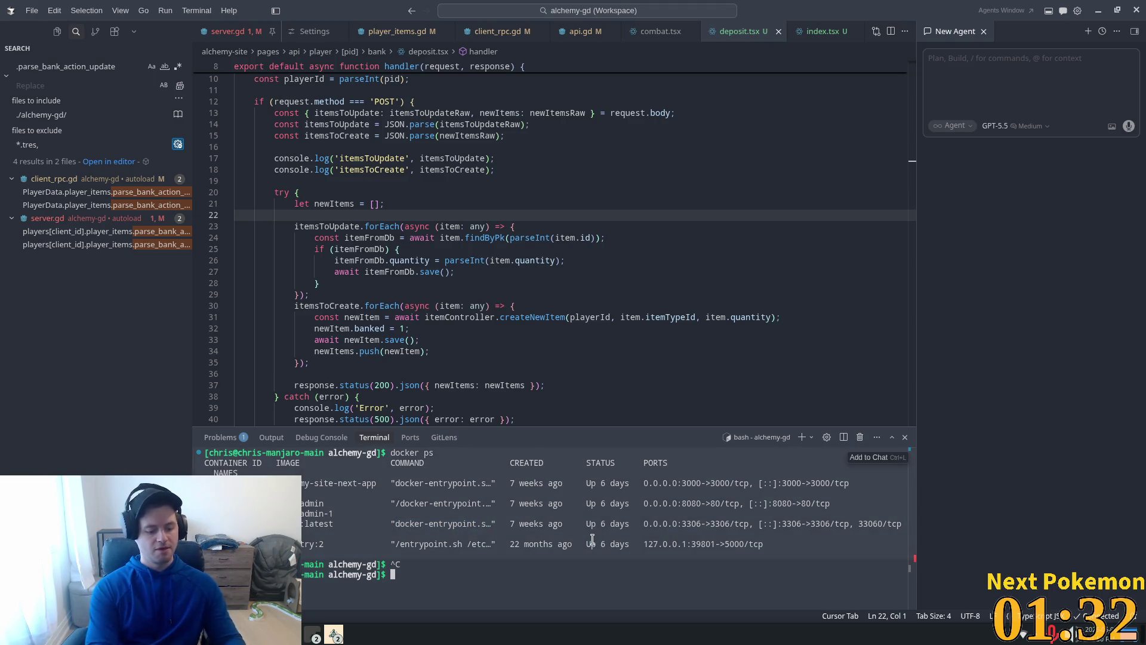
# Find the earlier docker logs --tail 100 -f command via history | grep log and rerun it
pyautogui.write('histopr')
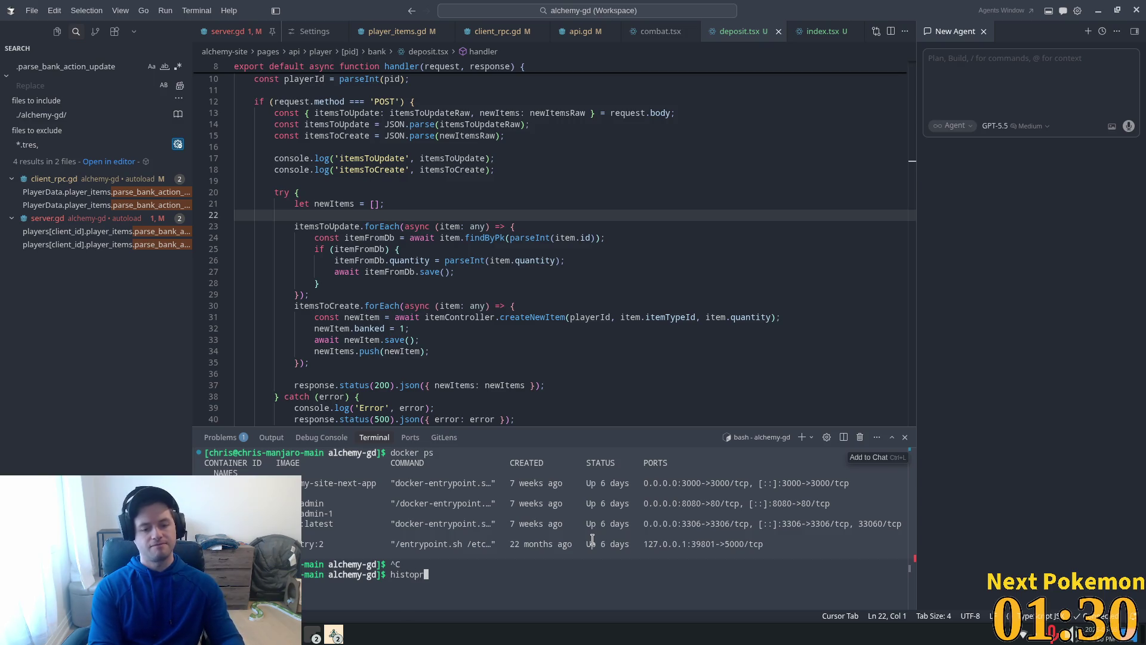
pyautogui.press('BackSpace')
pyautogui.press('BackSpace')
pyautogui.write('ry | grep')
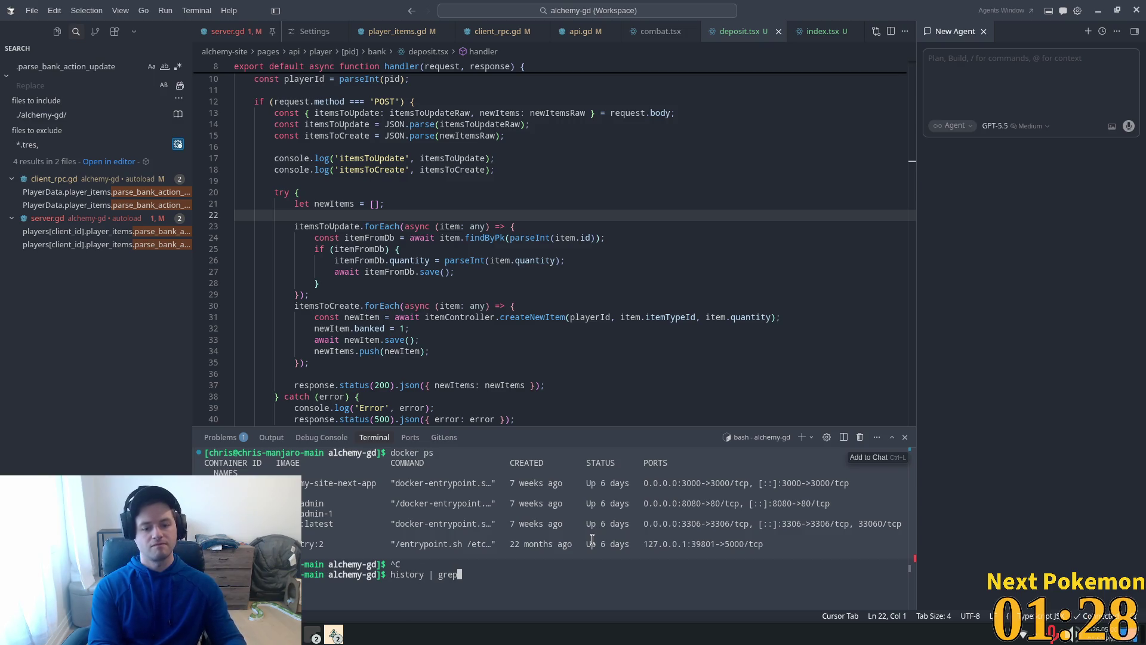
pyautogui.write(' log')
pyautogui.press('Return')
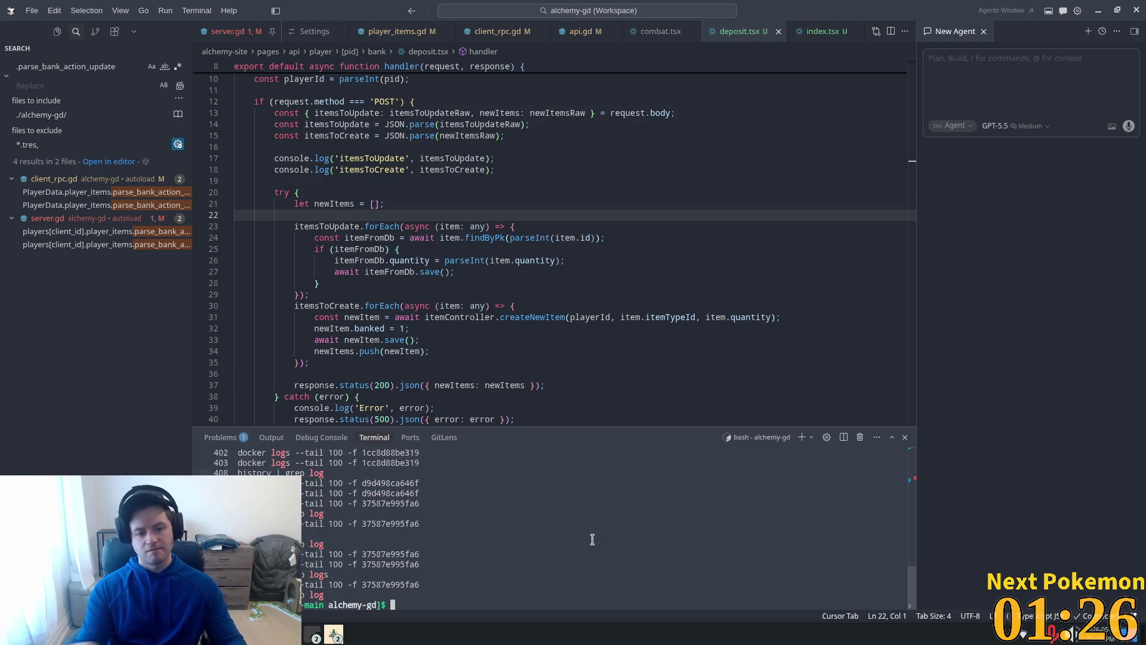
pyautogui.hotkey('ctrl', 'shift', 'v')
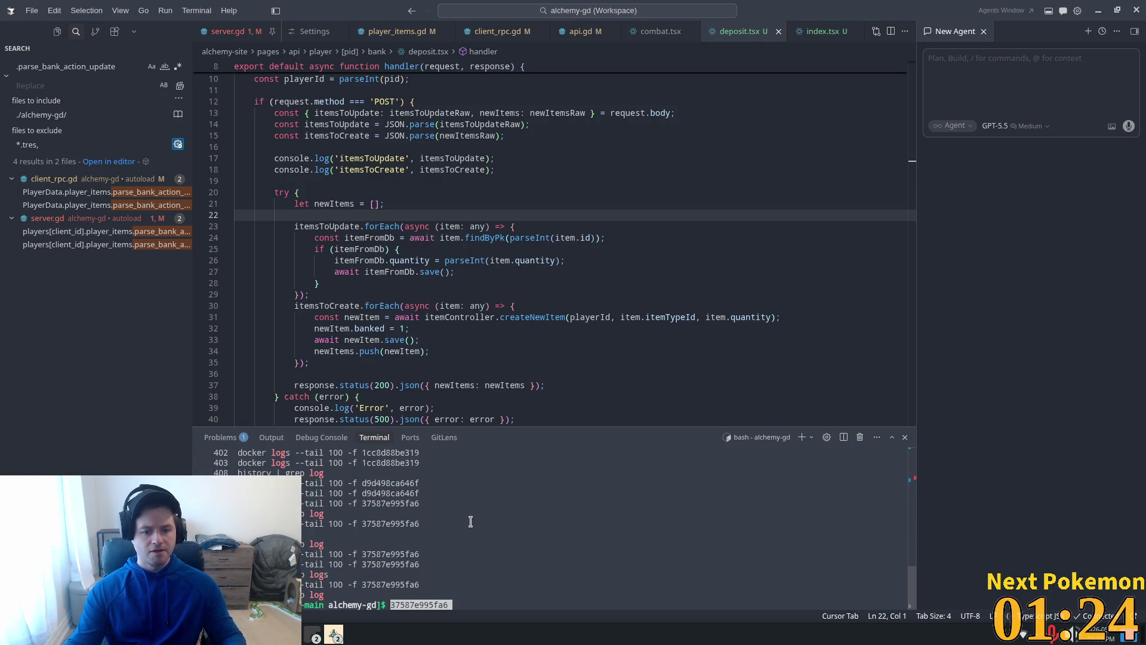
pyautogui.hotkey('ctrl', 'c')
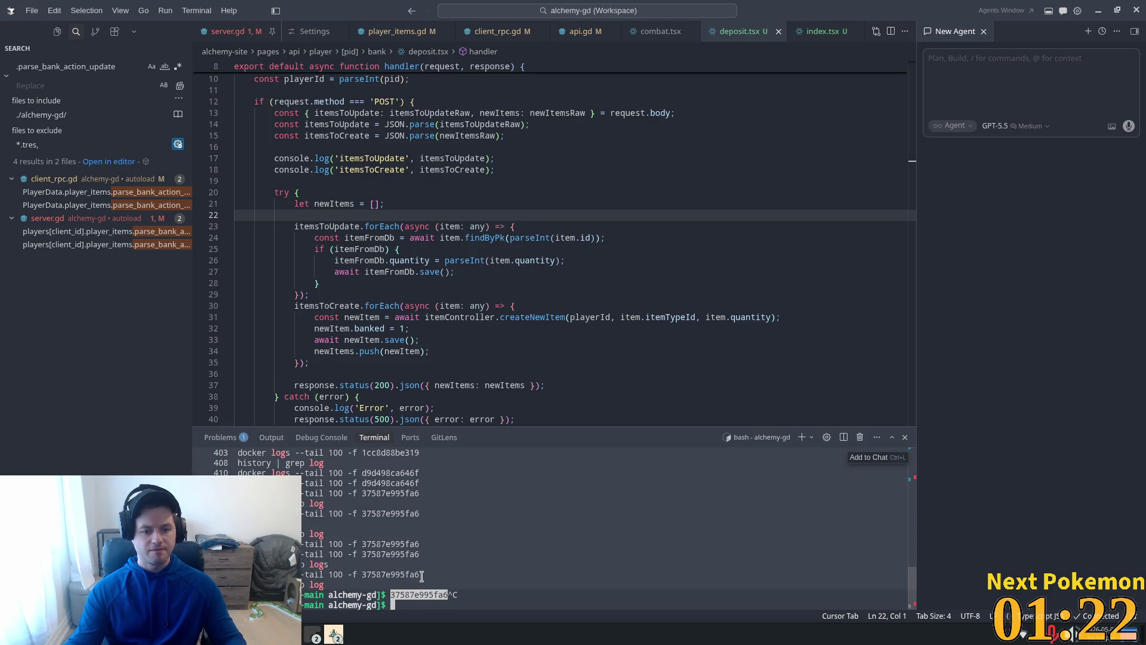
pyautogui.tripleClick(421, 577)
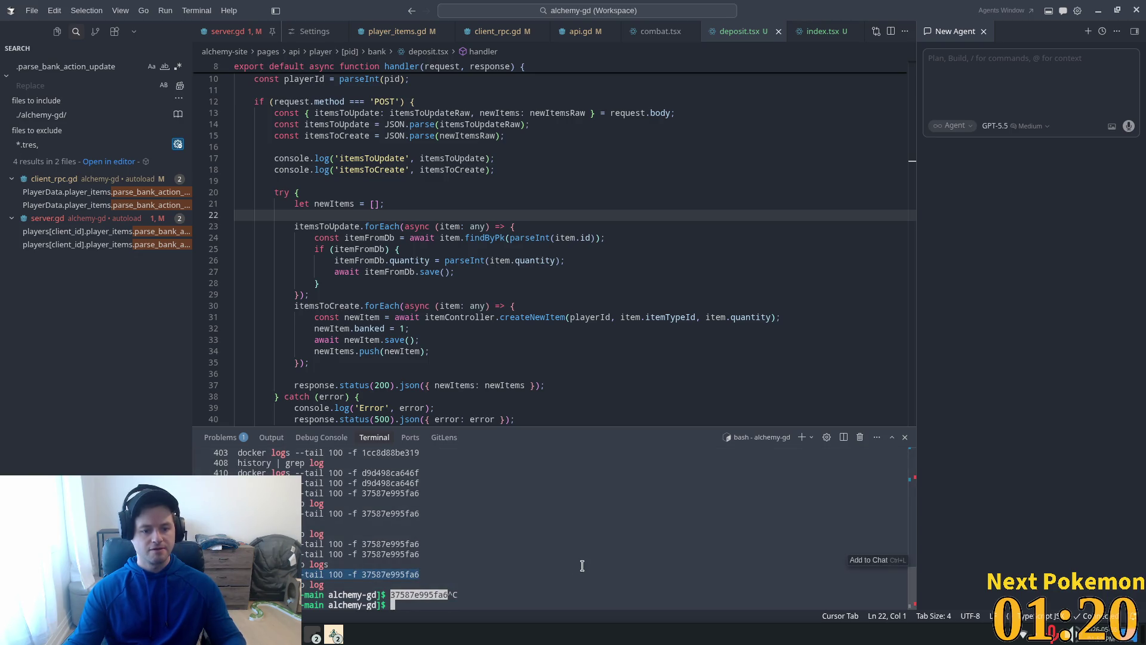
pyautogui.hotkey('ctrl', 'c')
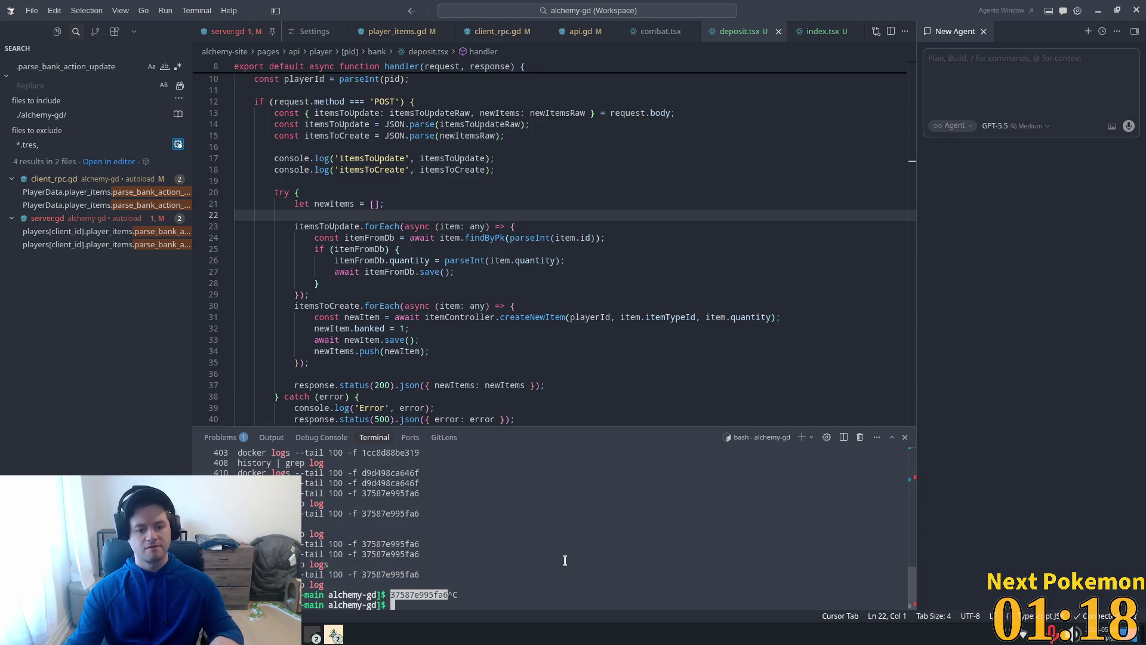
pyautogui.hotkey('ctrl', 'shift', 'v')
pyautogui.hotkey('ctrl', 'c')
pyautogui.hotkey('ctrl', 'c')
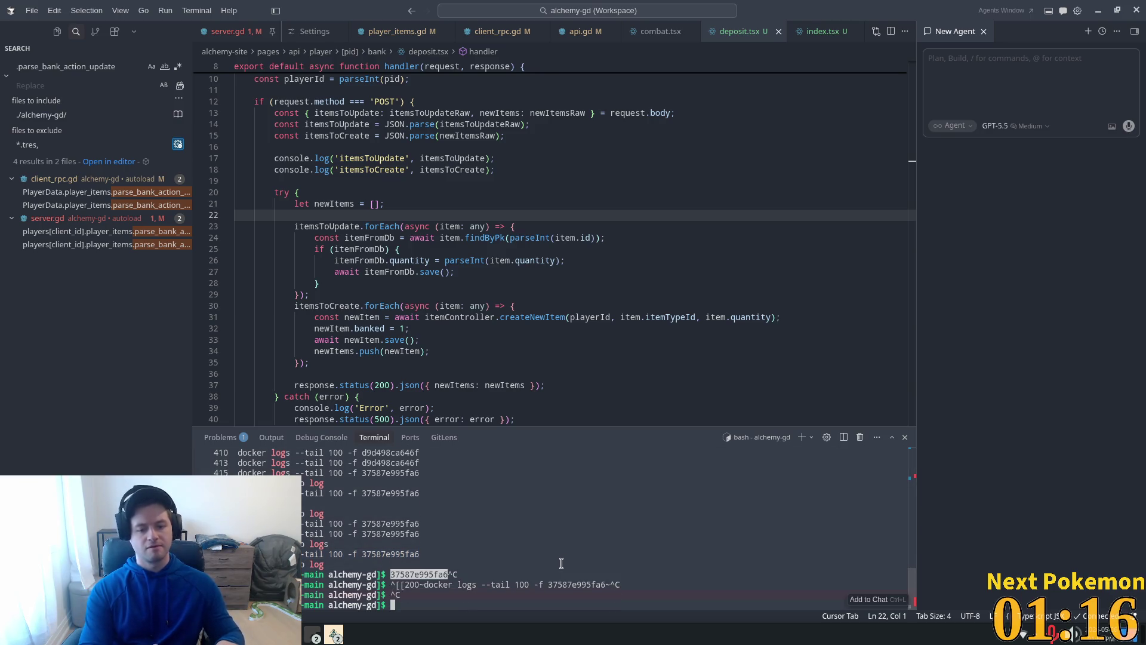
pyautogui.press('Up')
pyautogui.press('Return')
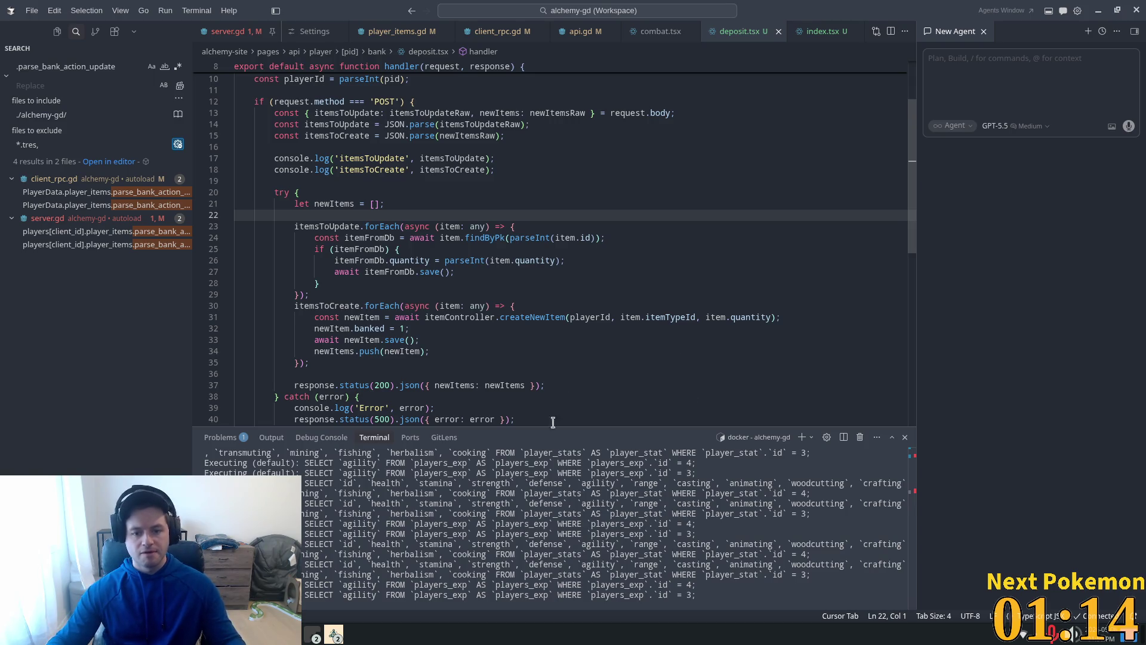
# Add a '====' separator console.log line above the itemsToUpdate and itemsToCreate logs
pyautogui.click(355, 136)
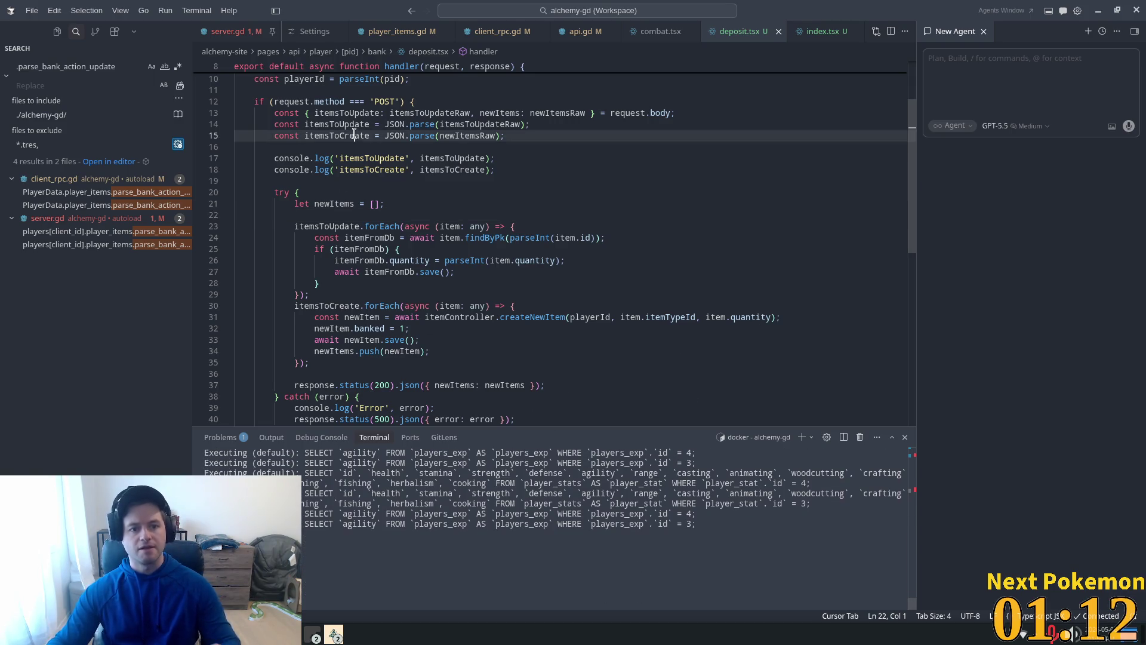
pyautogui.click(338, 159)
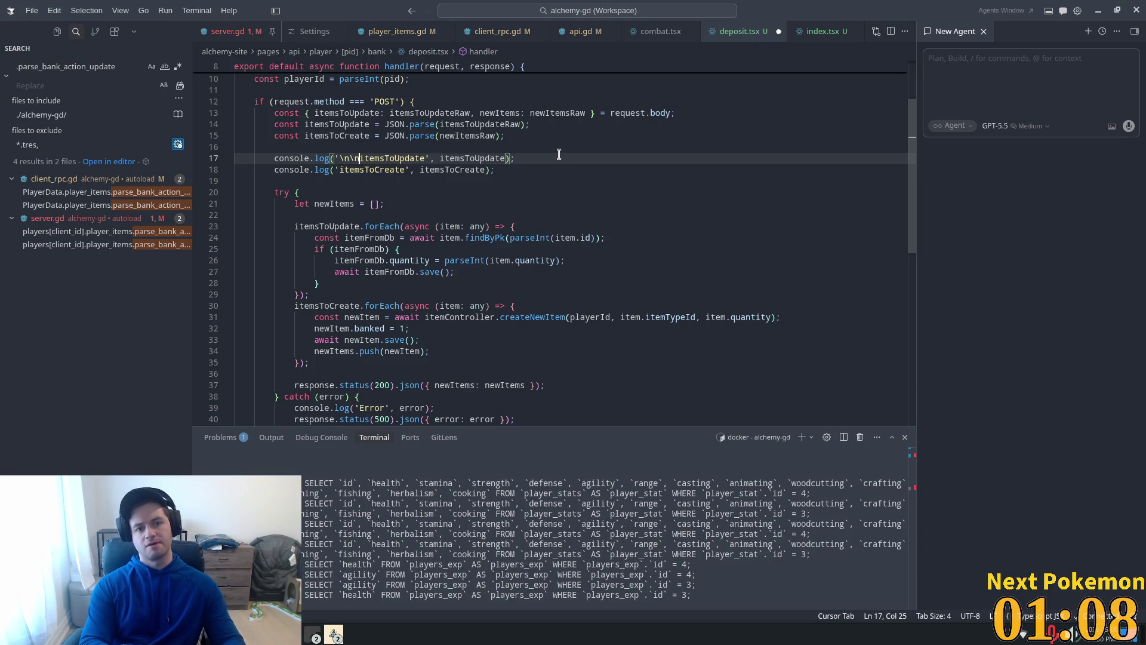
pyautogui.hotkey('ctrl', 's')
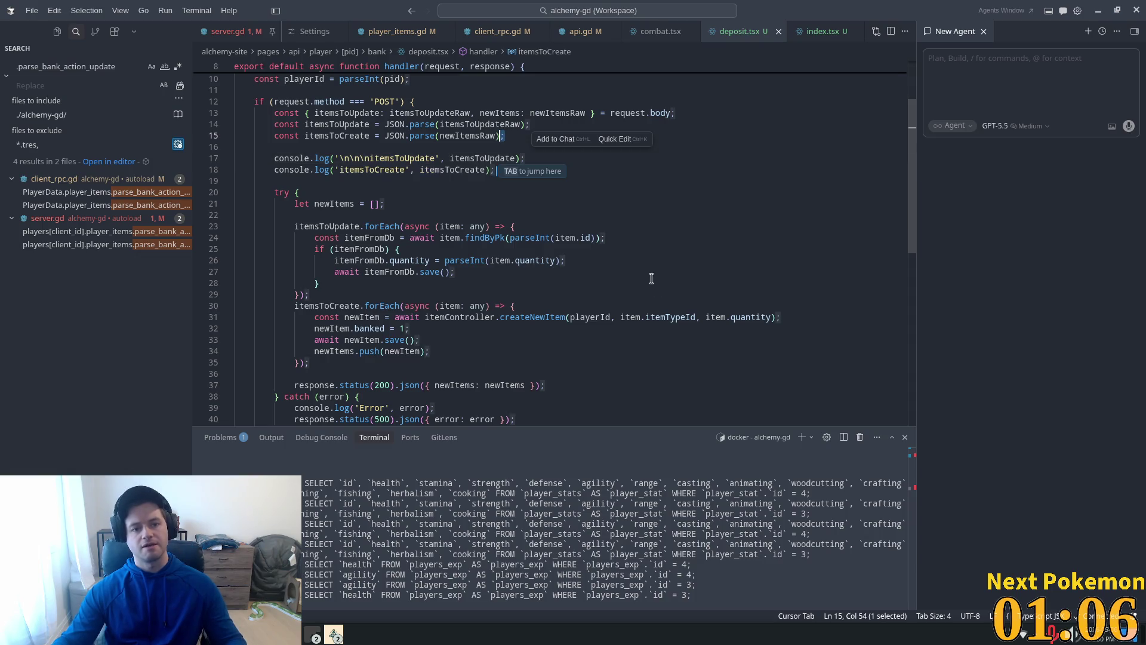
pyautogui.click(355, 146)
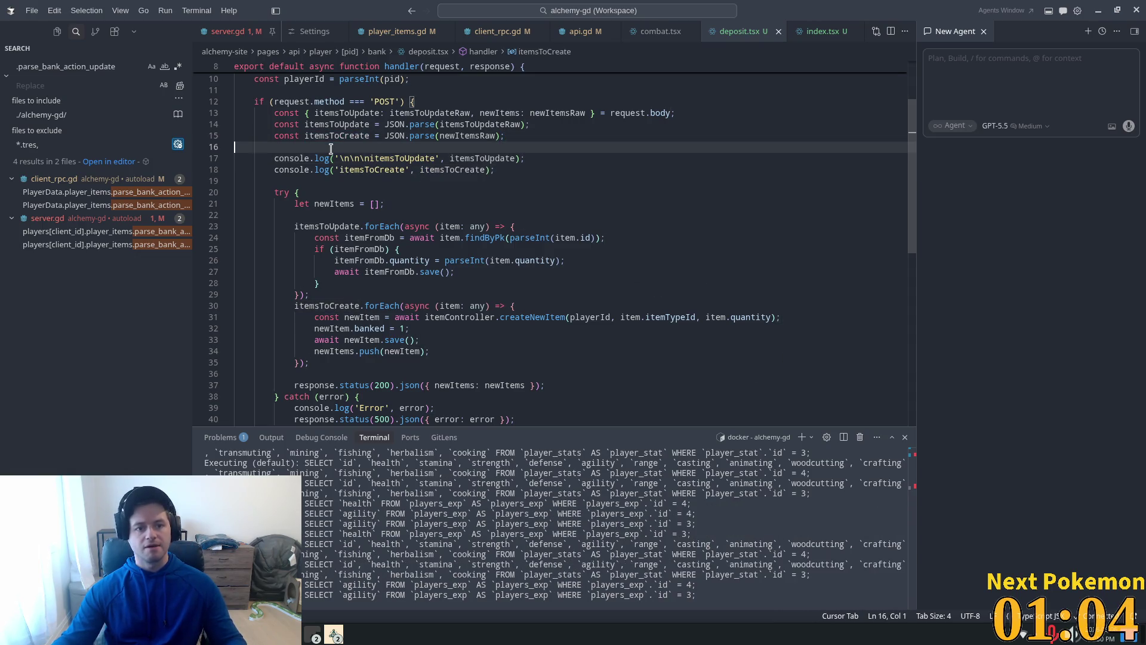
pyautogui.press('Return')
pyautogui.press('Tab')
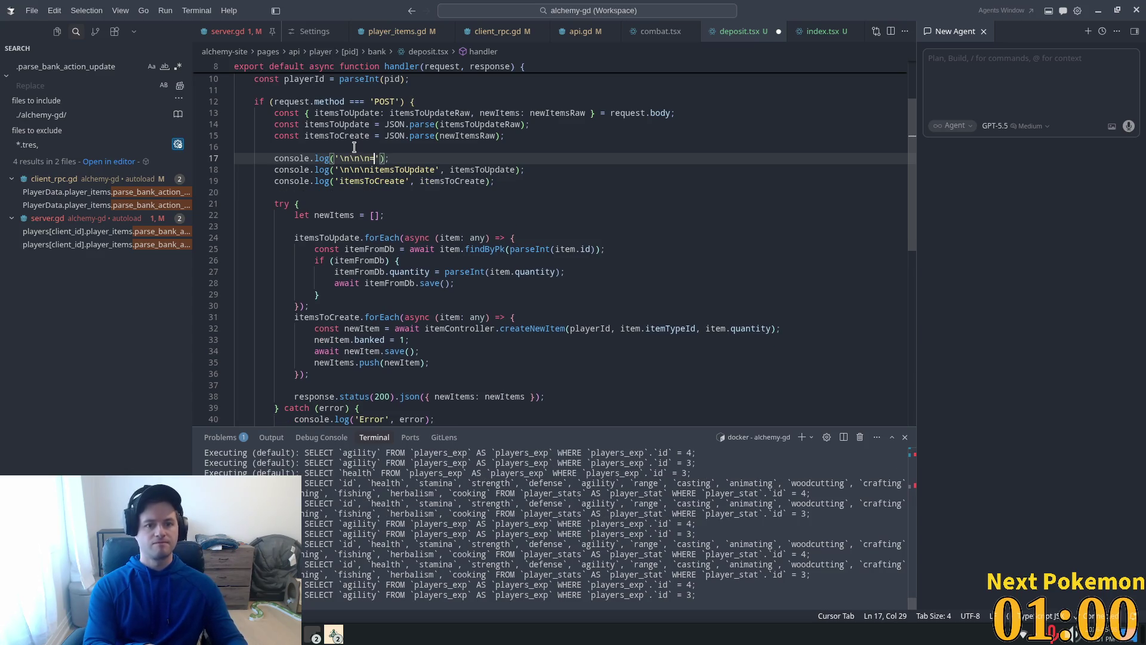
pyautogui.write('=================================')
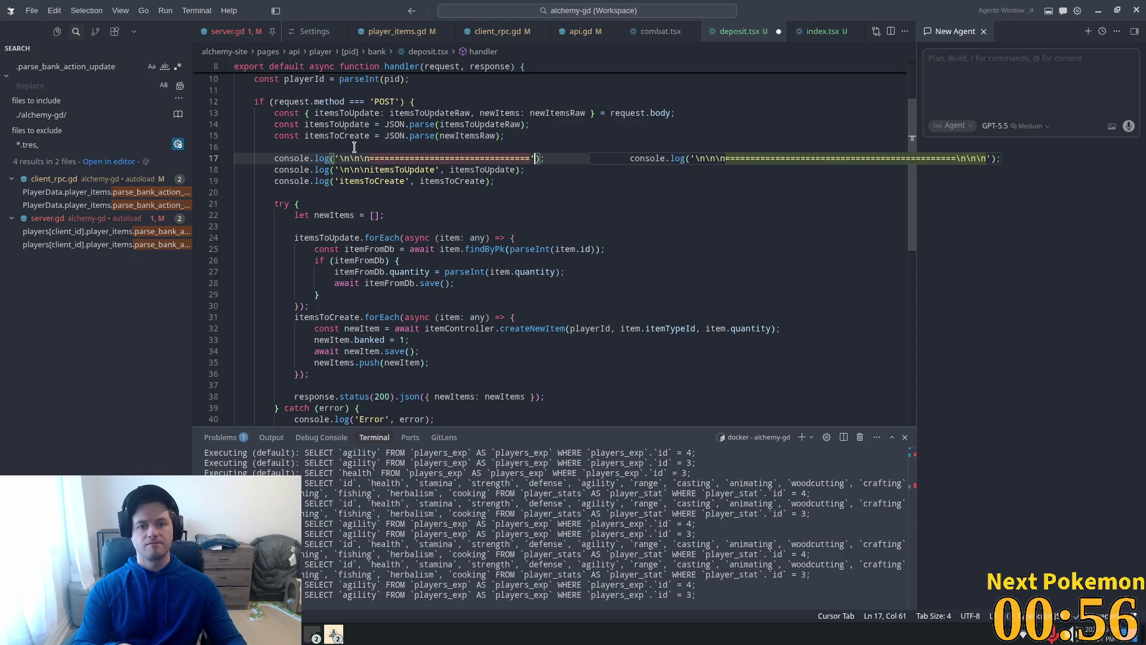
# Add a closing '====' separator log after the itemsToCreate log and tidy the newline prefixes
pyautogui.press('Down')
pyautogui.press('Down')
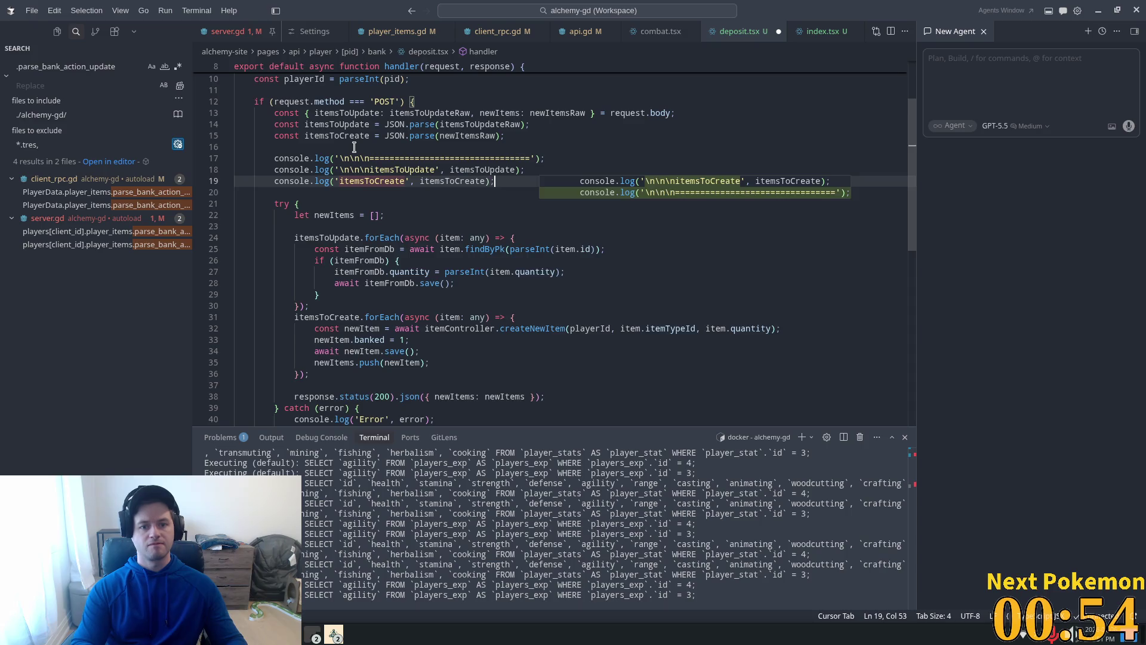
pyautogui.press('Tab')
pyautogui.press('Left')
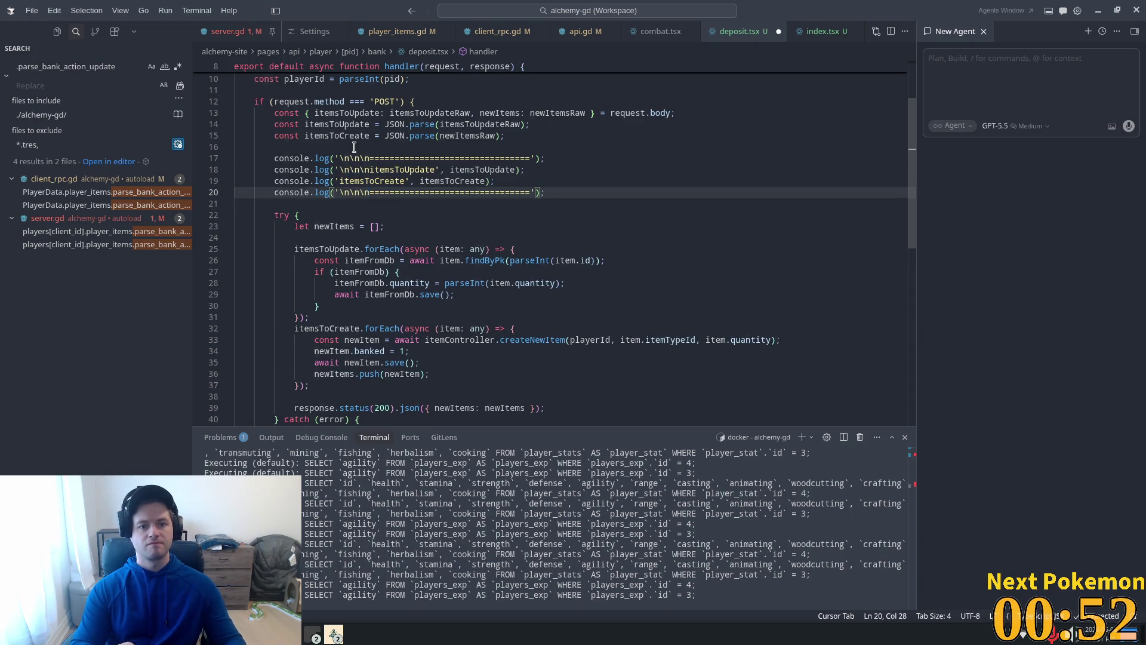
pyautogui.press('BackSpace')
pyautogui.press('BackSpace')
pyautogui.press('BackSpace')
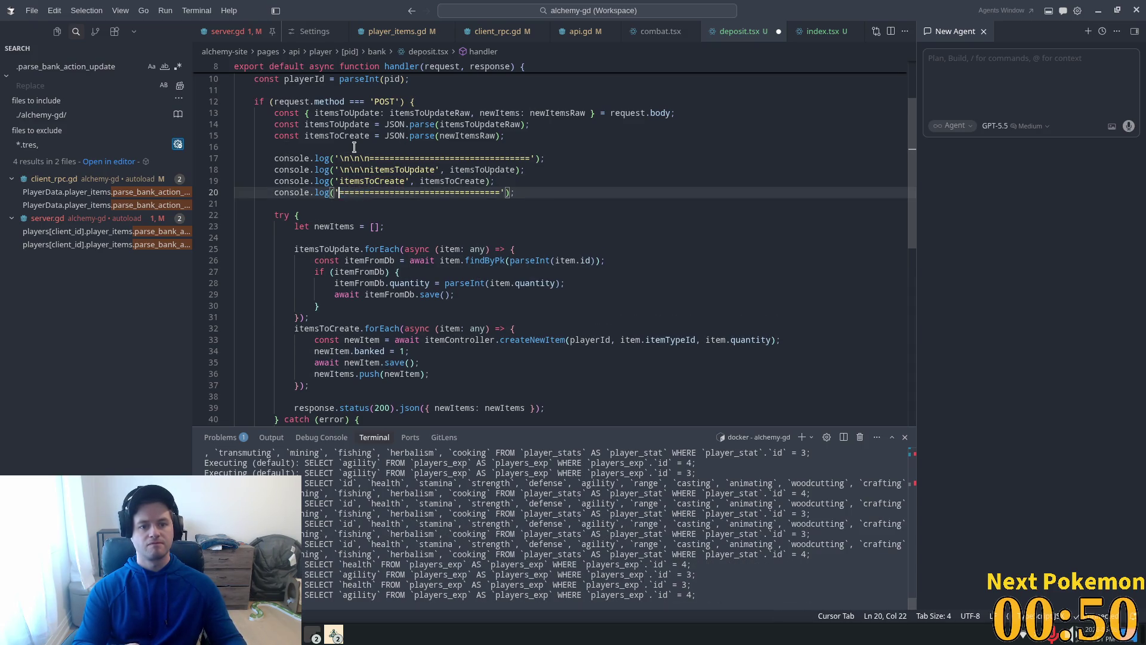
pyautogui.press('End')
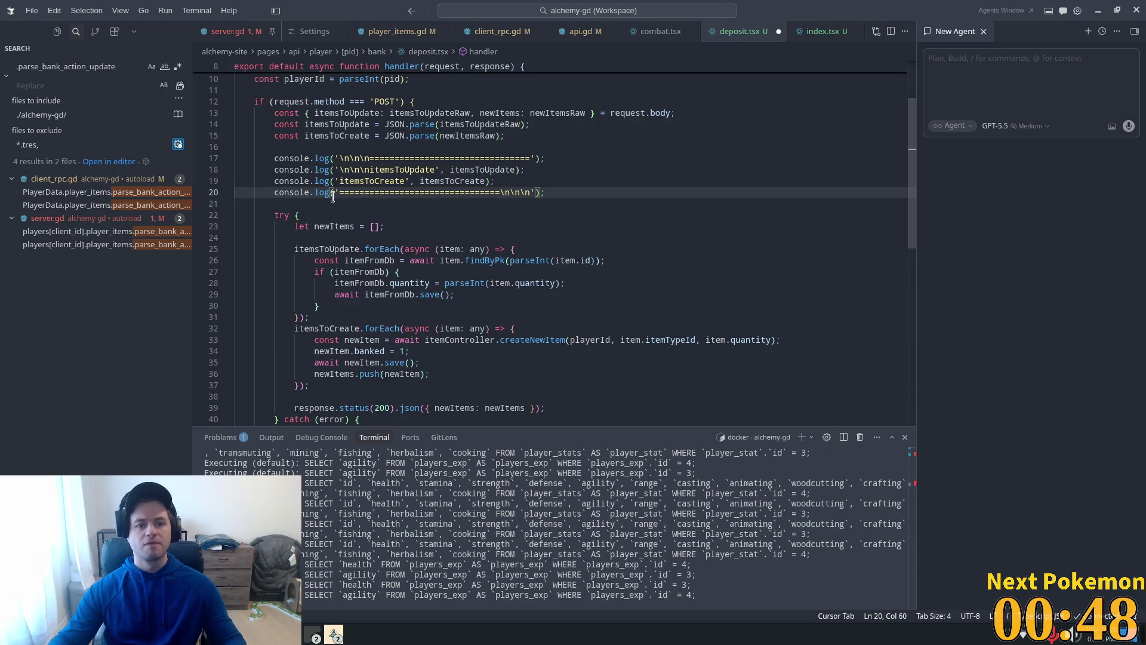
pyautogui.click(370, 170)
pyautogui.press('Tab')
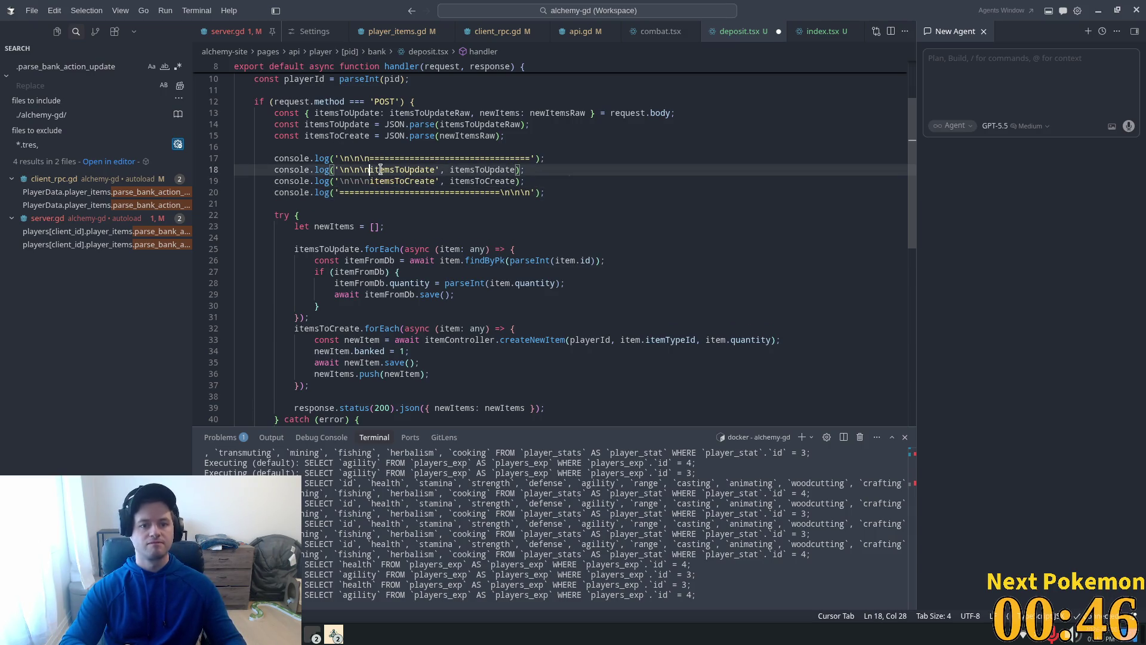
pyautogui.hotkey('ctrl', 'z')
pyautogui.hotkey('ctrl', 'z')
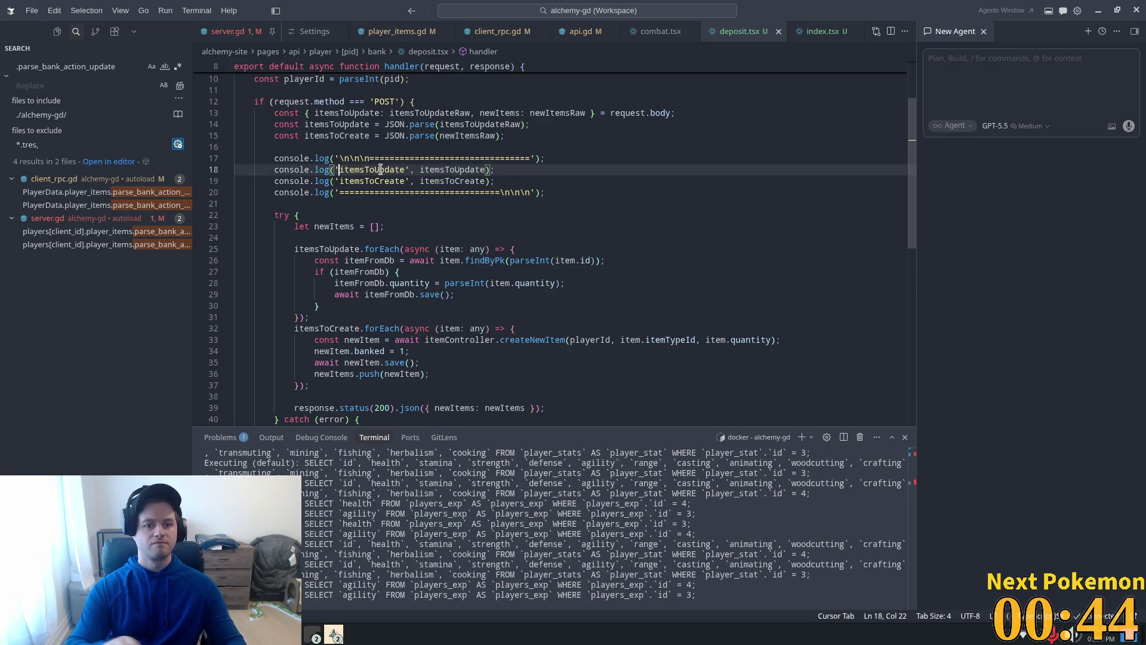
pyautogui.click(681, 125)
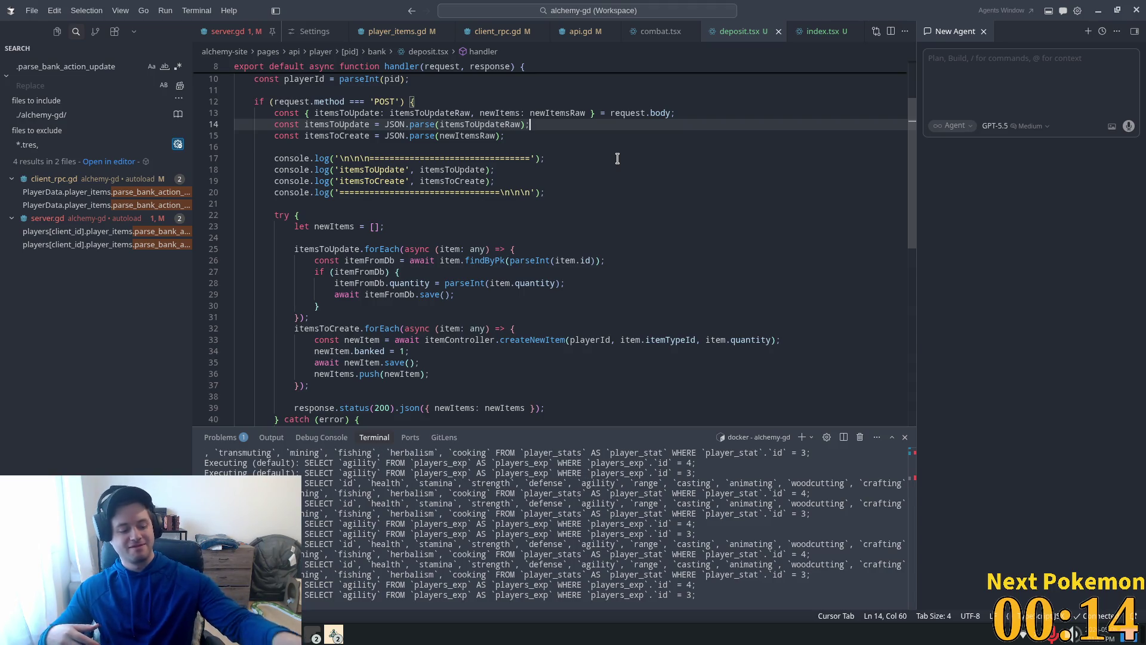
# Review the forEach loops and the parseInt quantity update line in deposit.tsx, then go to the browser
pyautogui.press('Down')
pyautogui.press('Left')
pyautogui.press('Left')
pyautogui.press('Left')
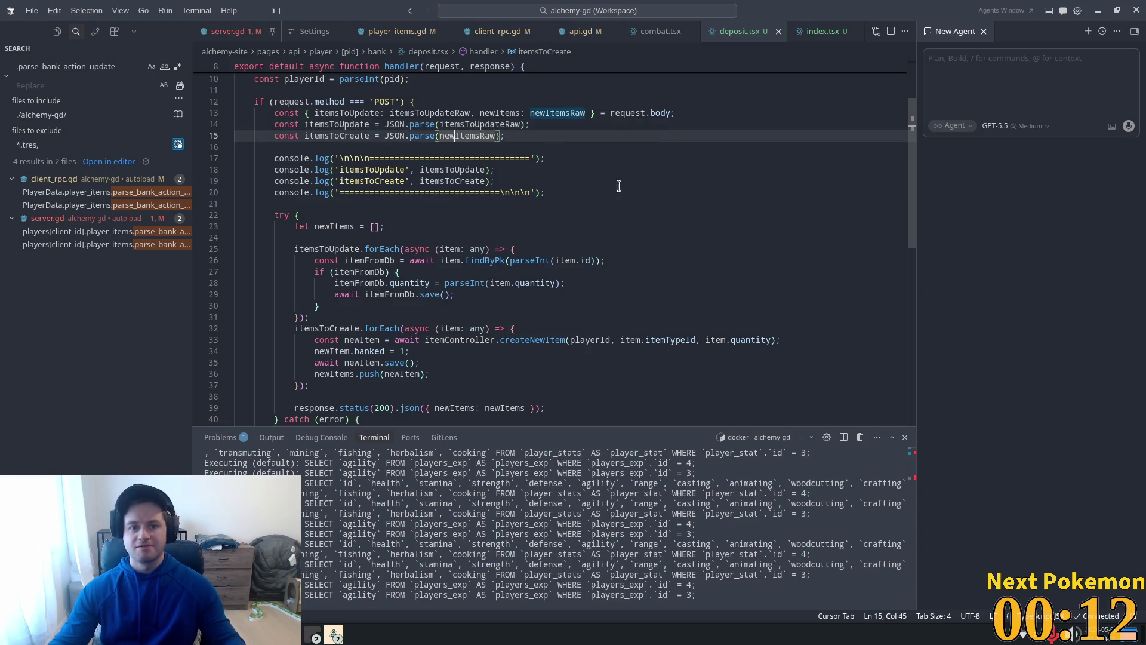
pyautogui.scroll(-3, 538, 287)
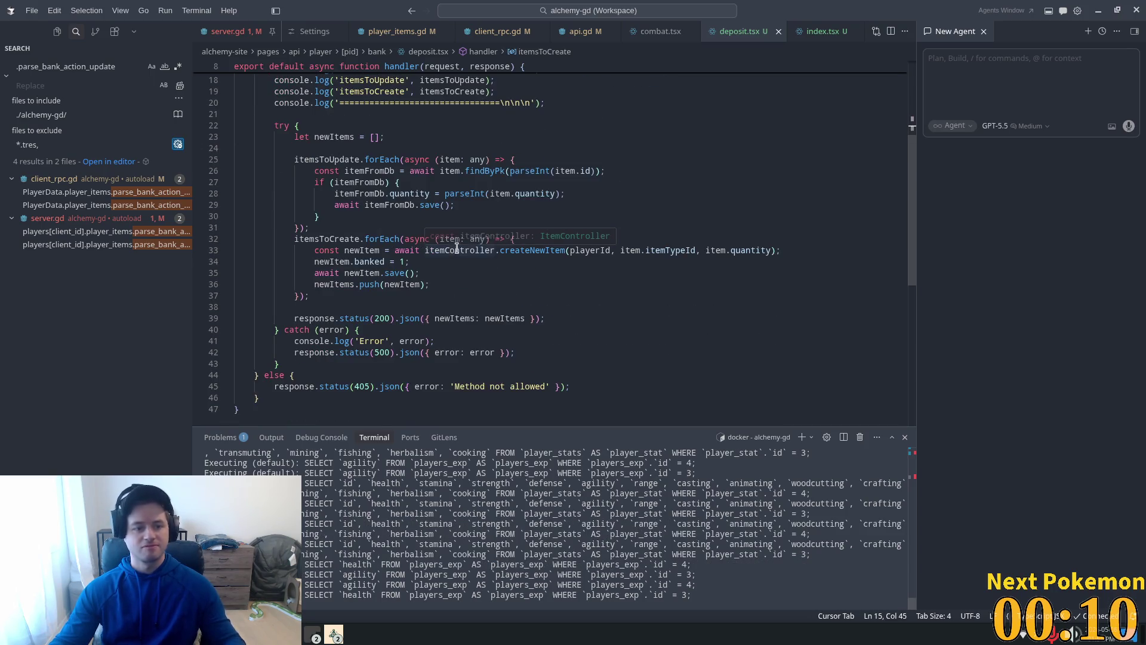
pyautogui.click(599, 197)
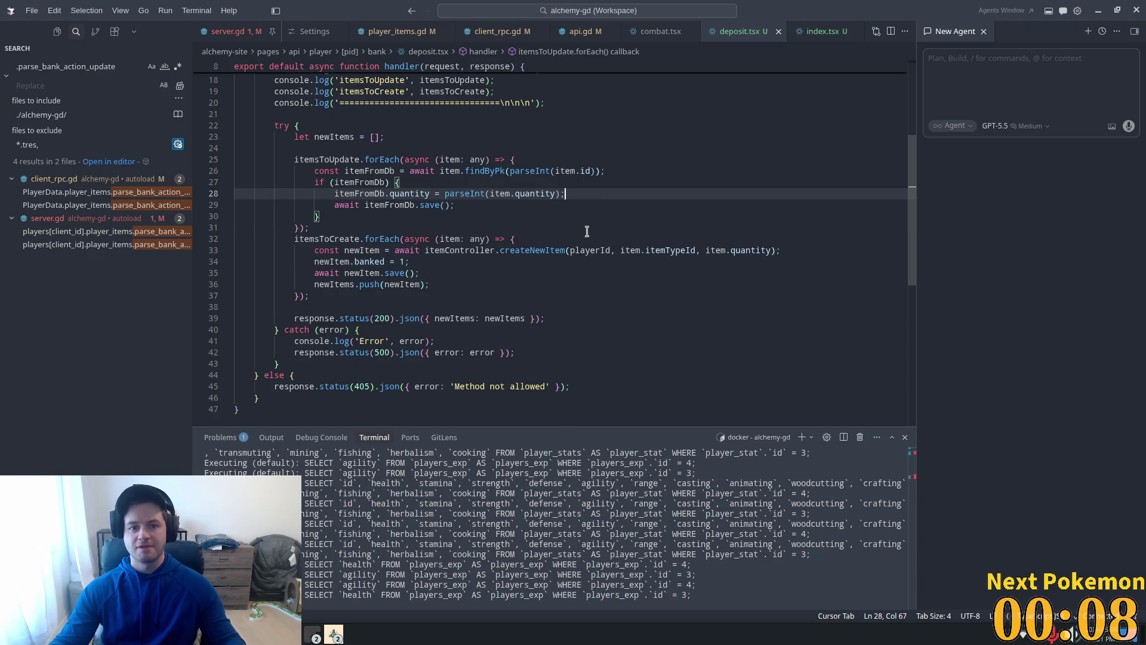
pyautogui.scroll(1, 587, 231)
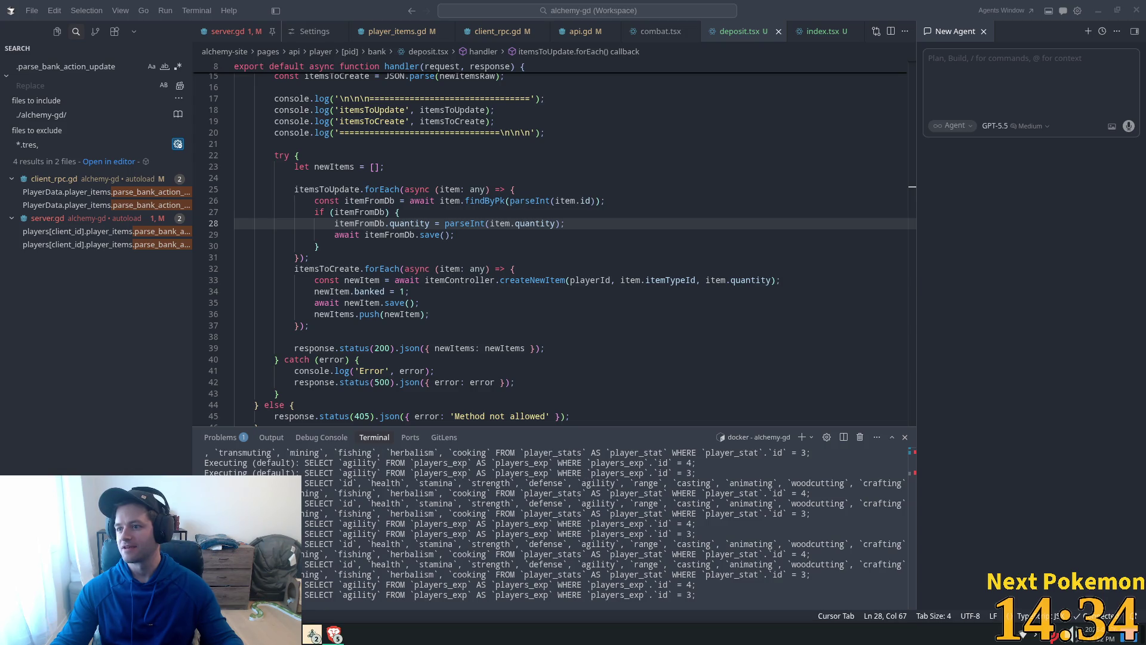
pyautogui.hotkey('alt', 'Tab')
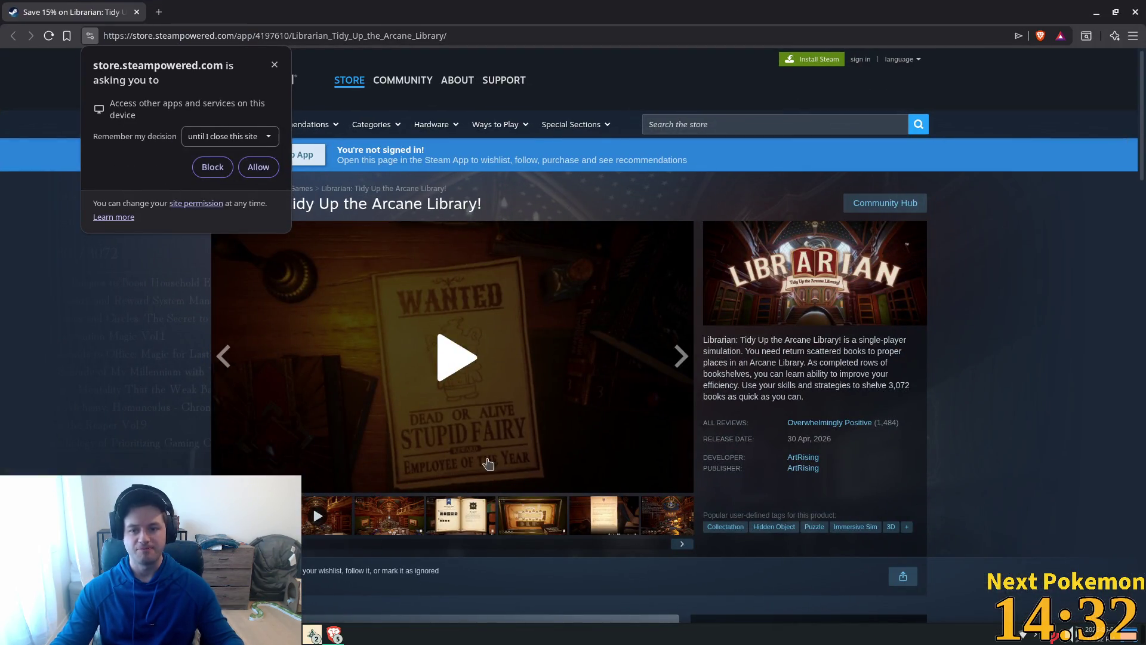
# View the Librarian screenshots: Second Floor map, letter, interior, glowing book, table and hall, then return to Cursor
pyautogui.click(392, 520)
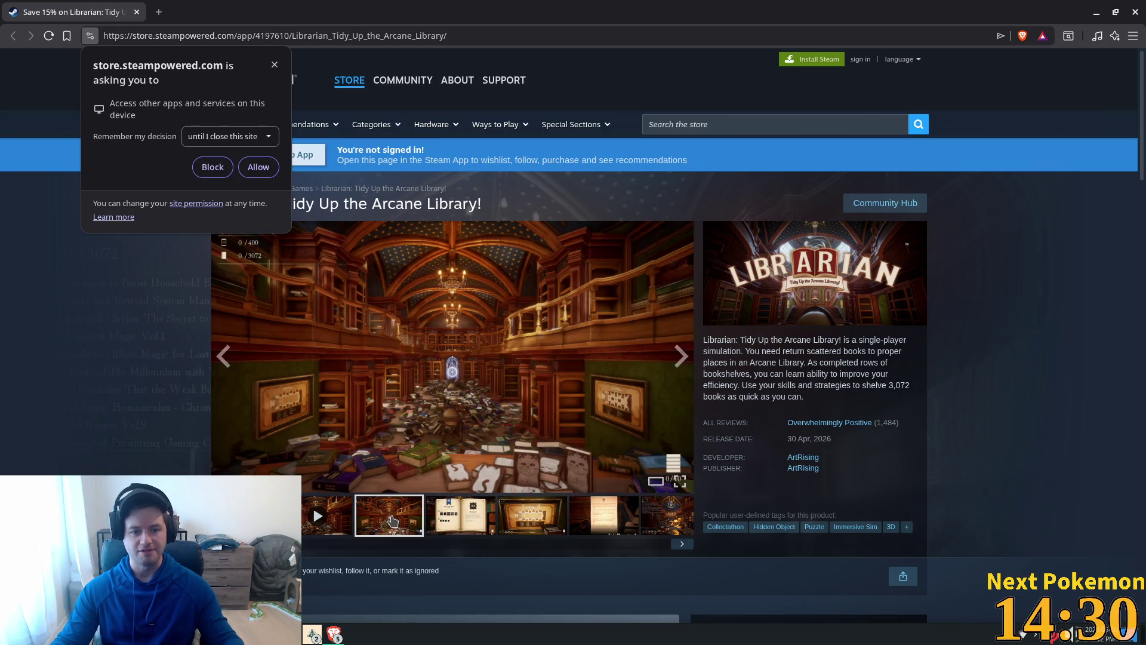
pyautogui.click(424, 524)
pyautogui.click(515, 515)
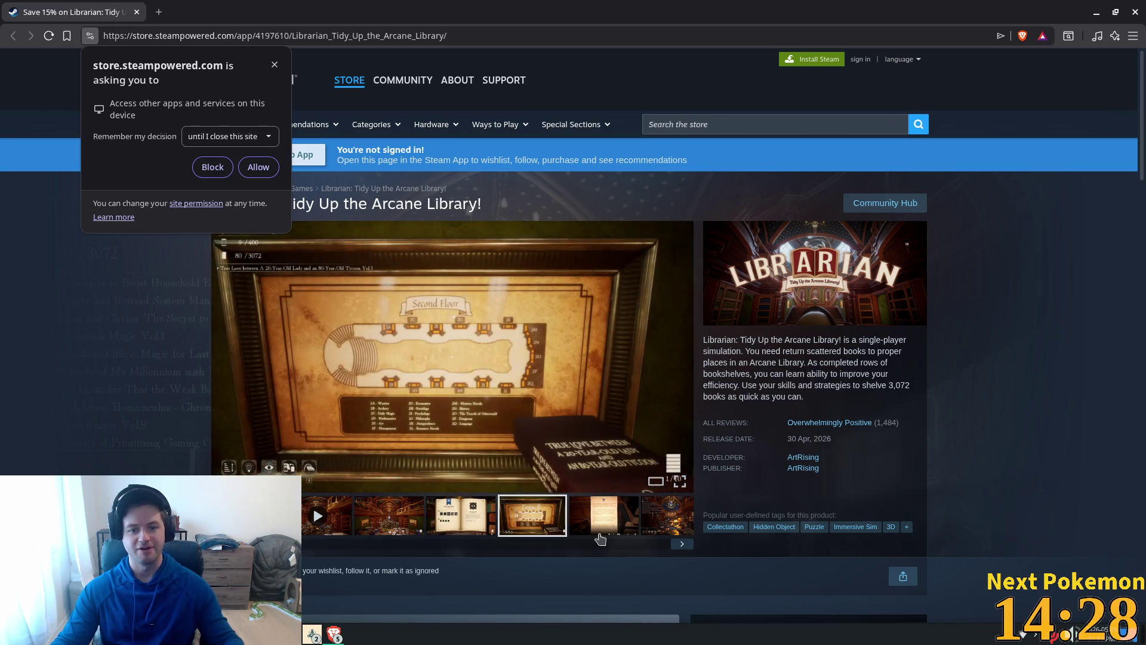
pyautogui.click(599, 533)
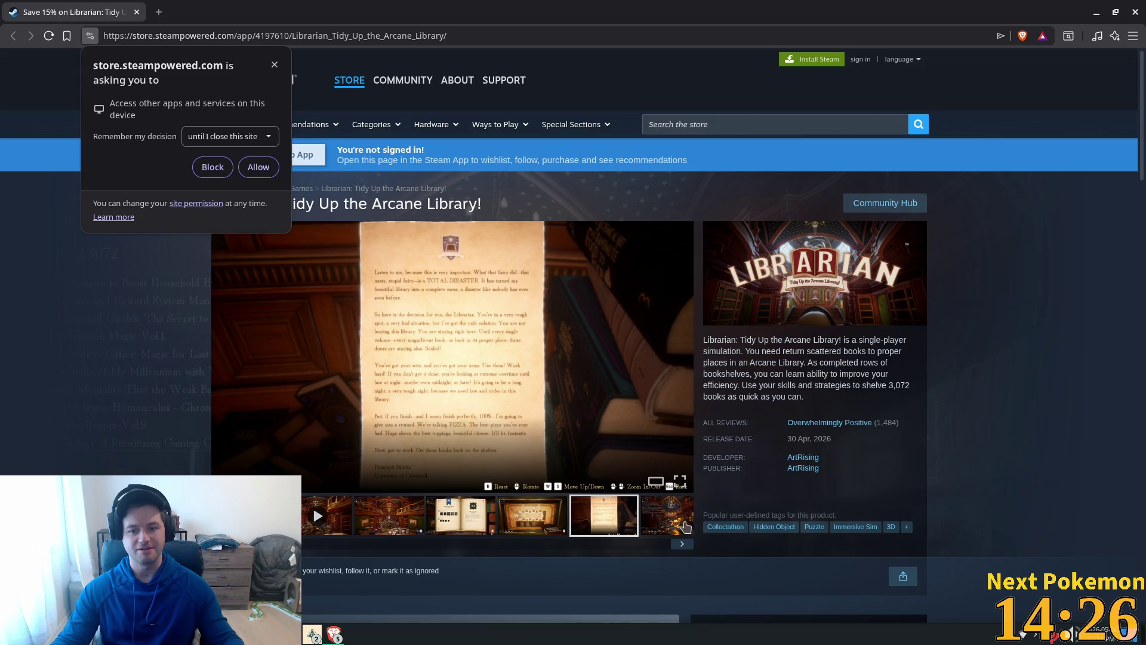
pyautogui.click(685, 526)
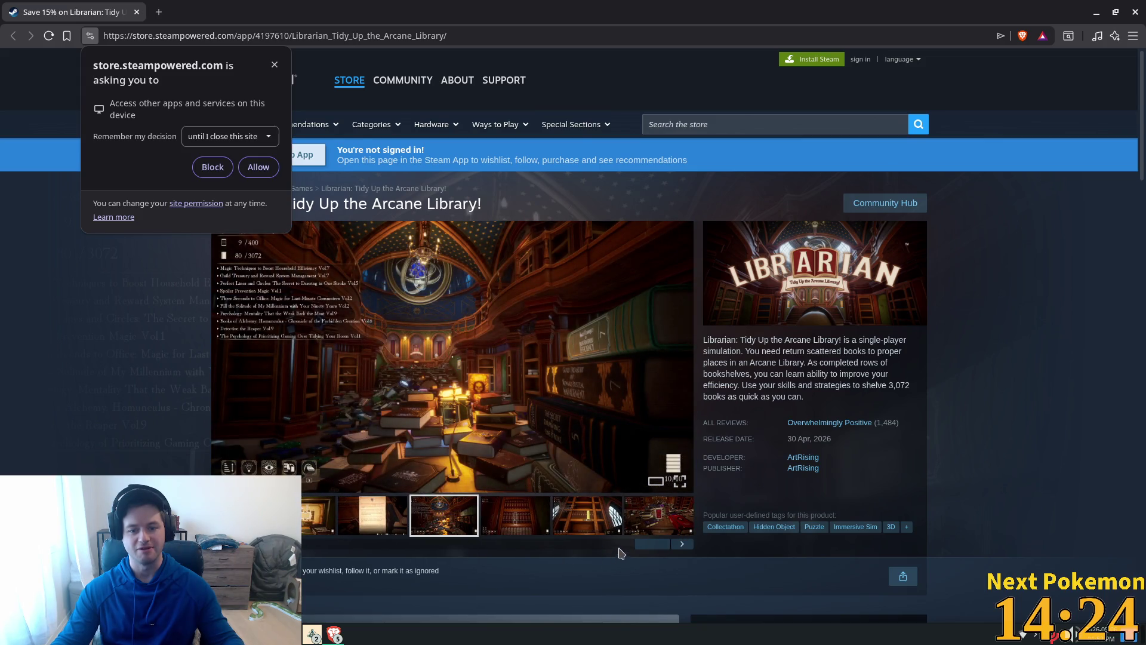
pyautogui.click(530, 528)
pyautogui.click(573, 522)
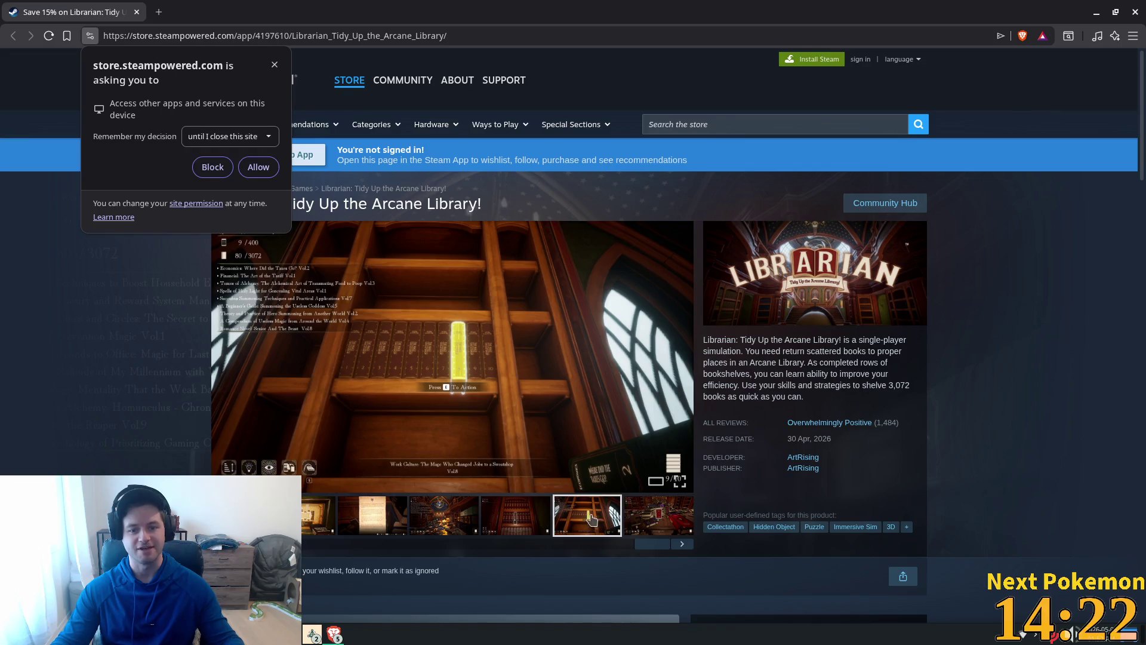
pyautogui.click(639, 514)
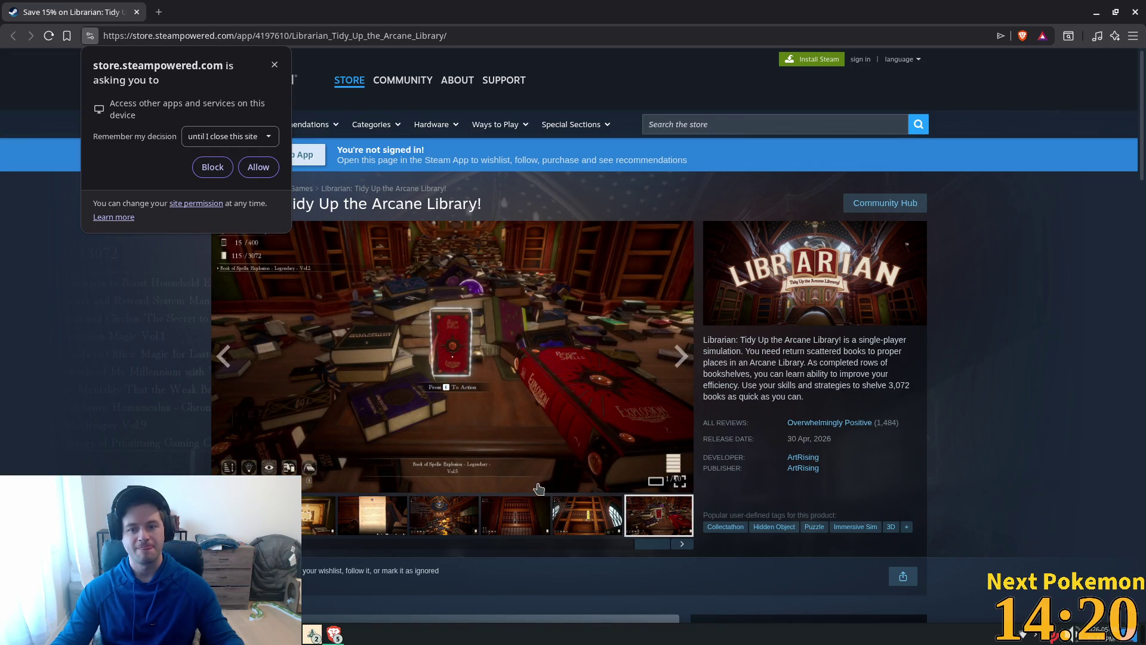
pyautogui.click(455, 523)
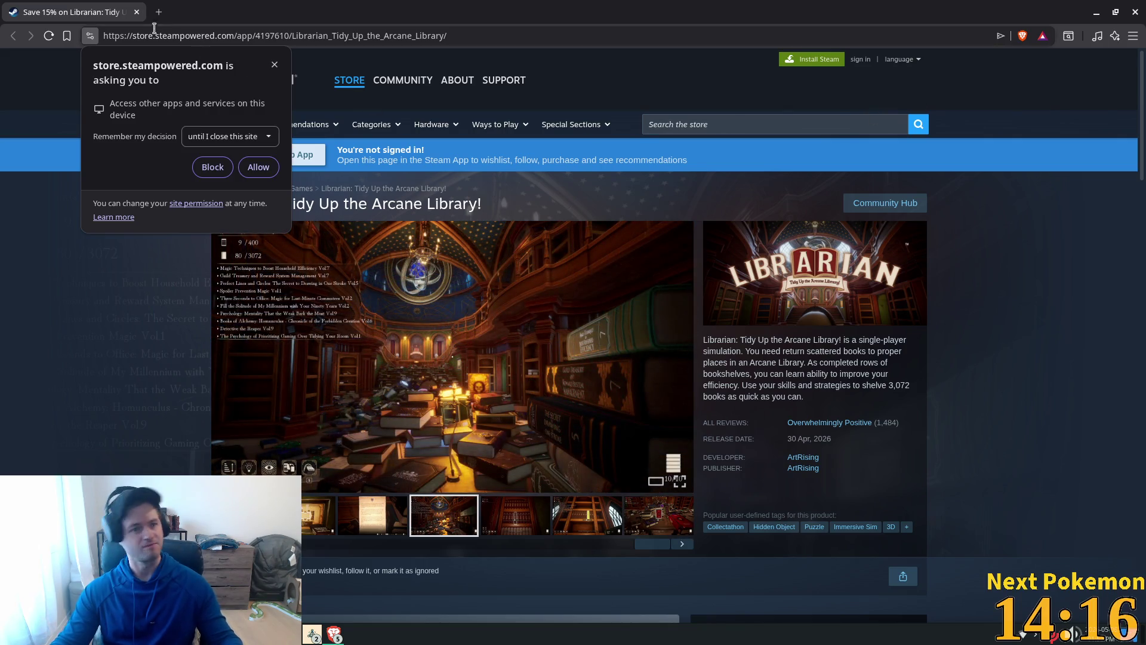
pyautogui.hotkey('alt', 'Tab')
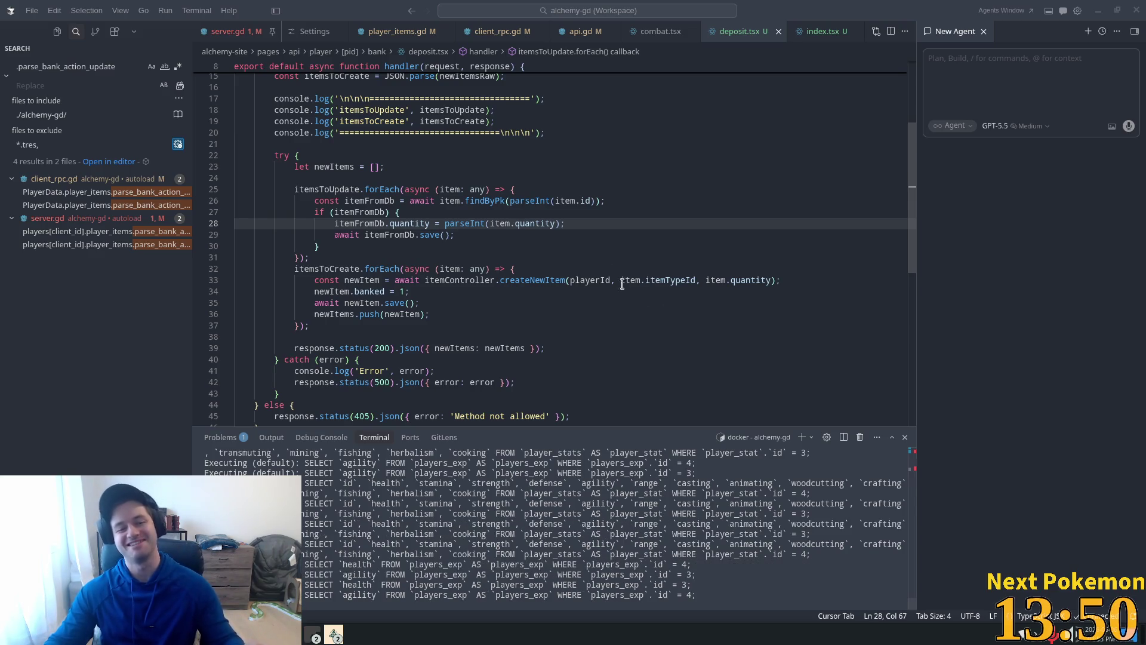
# Check lines 31 and 29 of the itemsToUpdate loop, then bring up the app launcher with Super
pyautogui.click(590, 258)
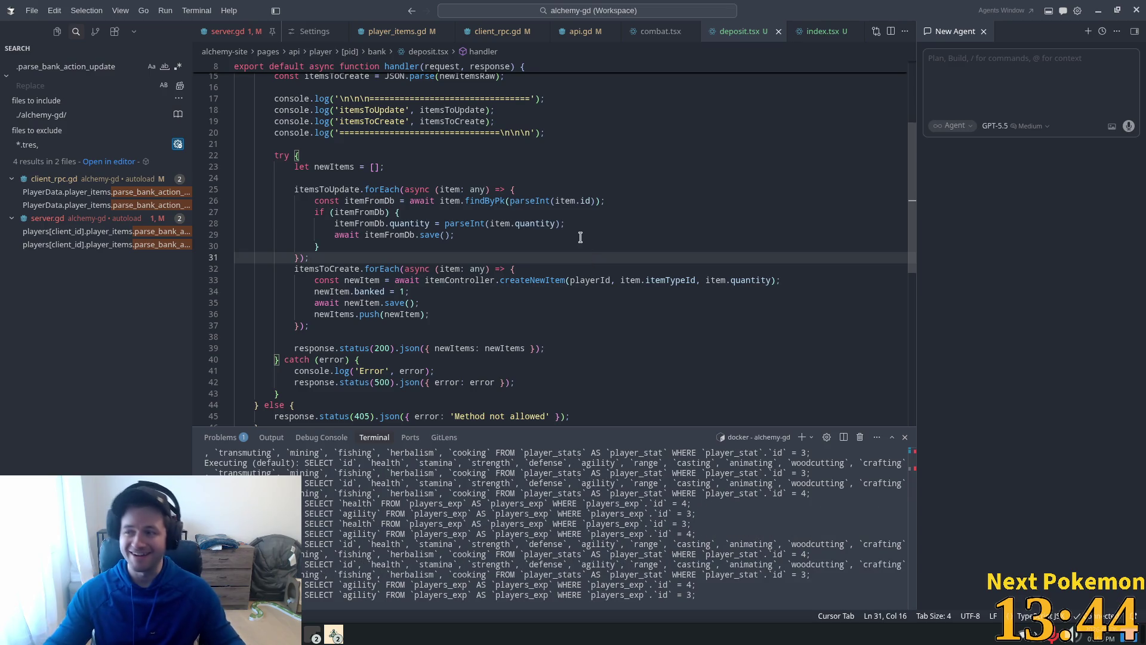
pyautogui.press('Up')
pyautogui.press('Up')
pyautogui.press('End')
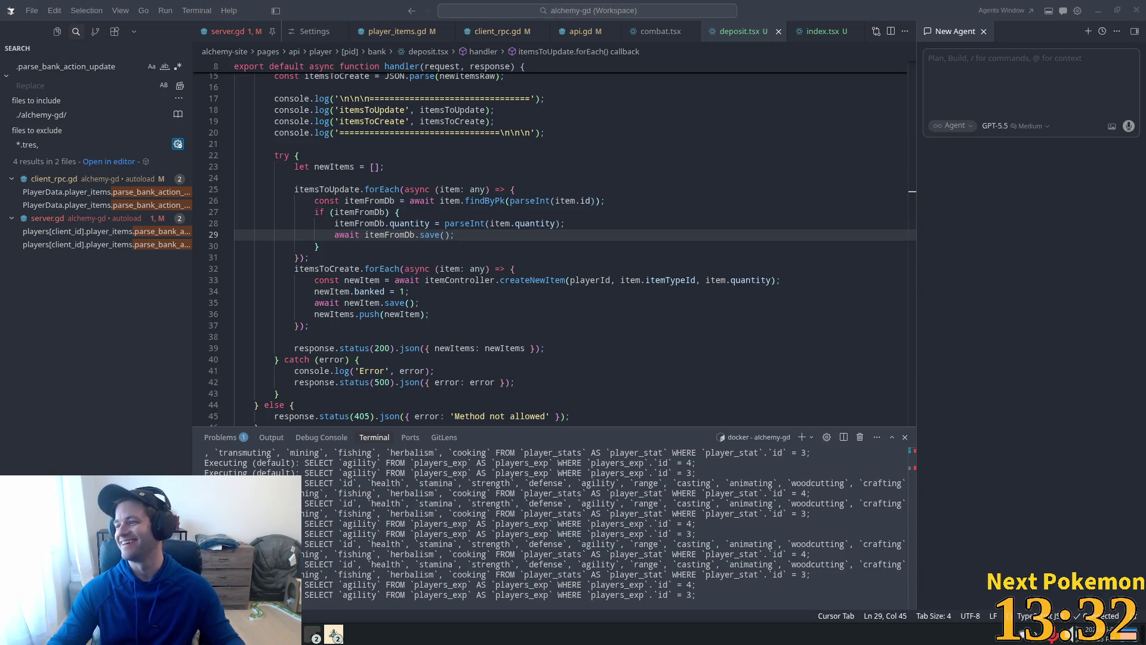
pyautogui.press('super')
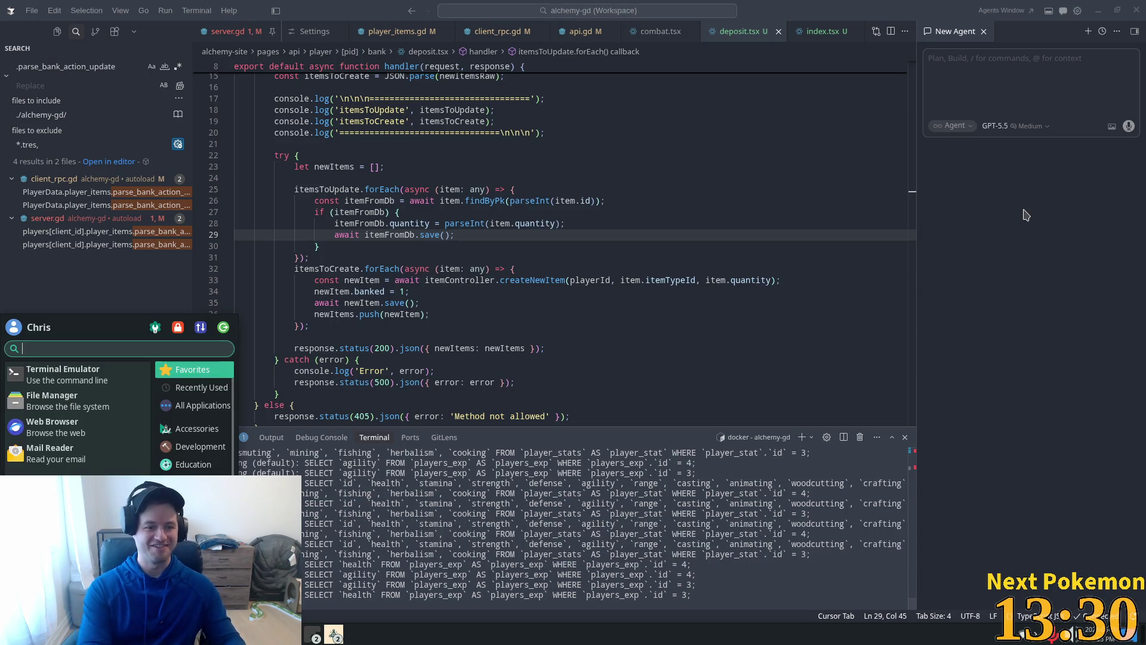
# Launch Firefox from the launcher and go to youtube.com
pyautogui.write('s')
pyautogui.press('BackSpace')
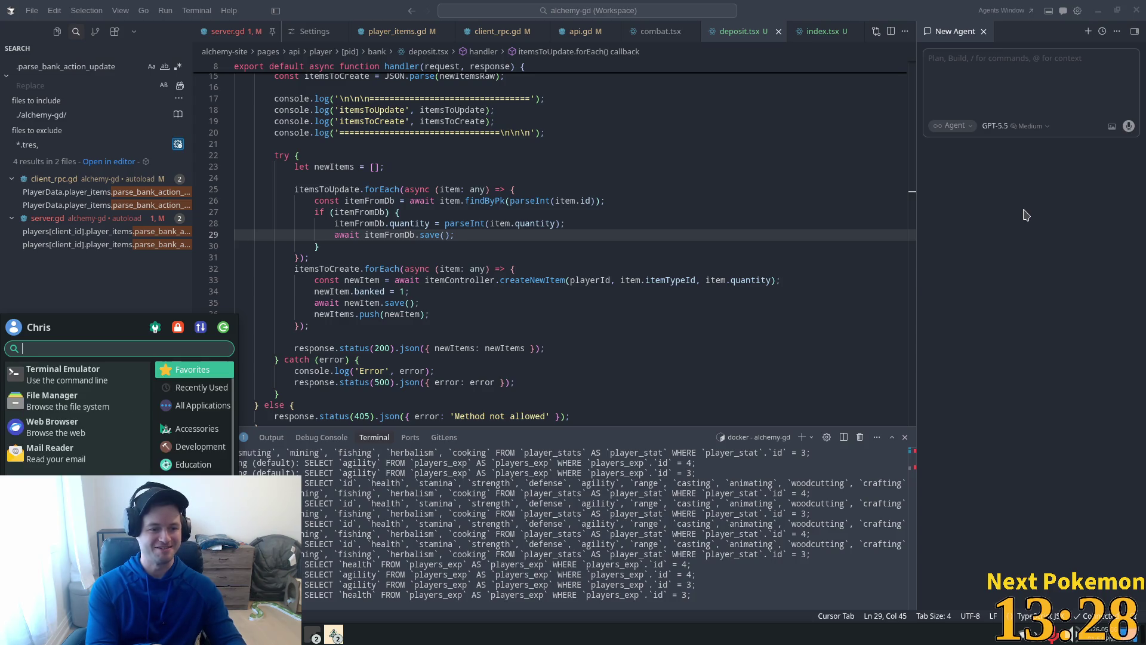
pyautogui.write('firef')
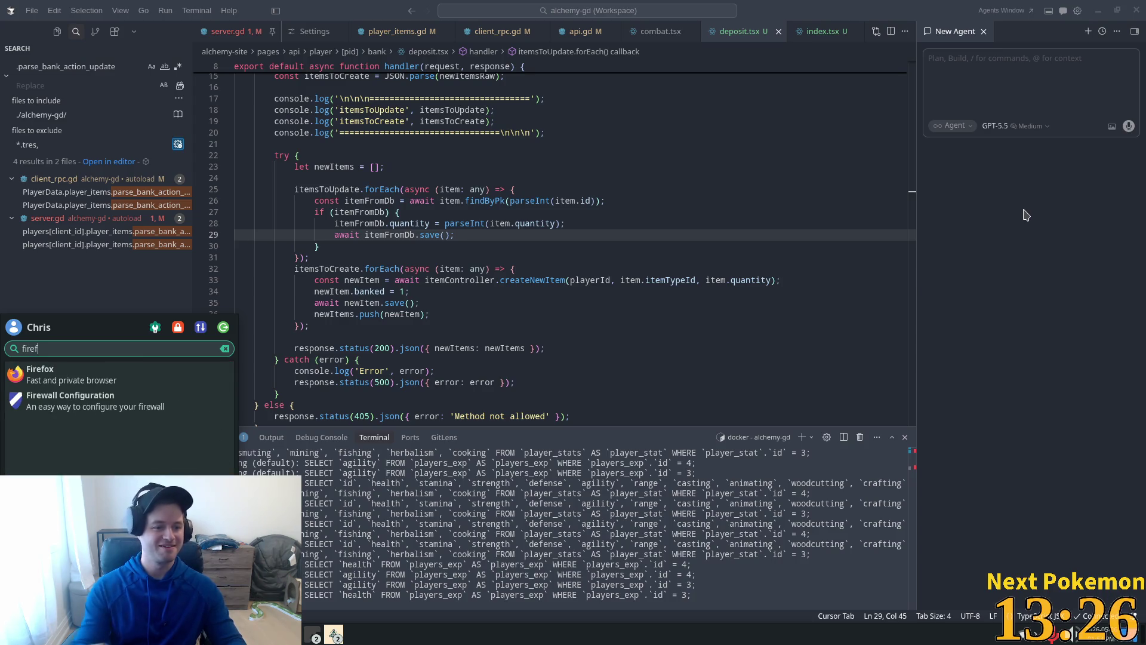
pyautogui.click(135, 385)
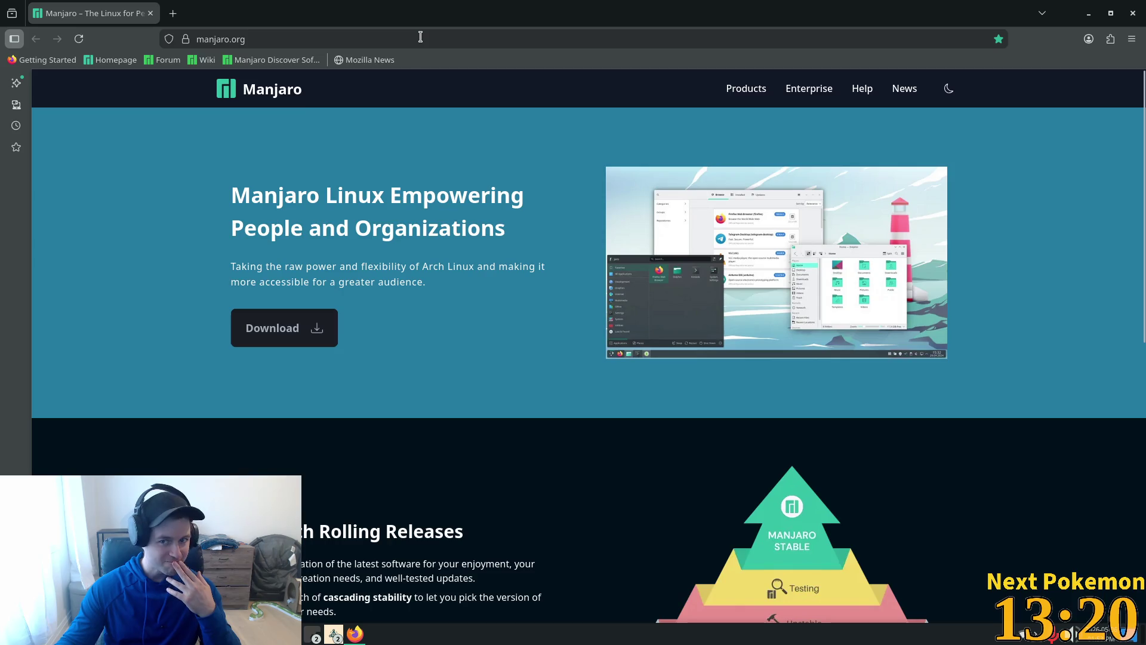
pyautogui.click(420, 36)
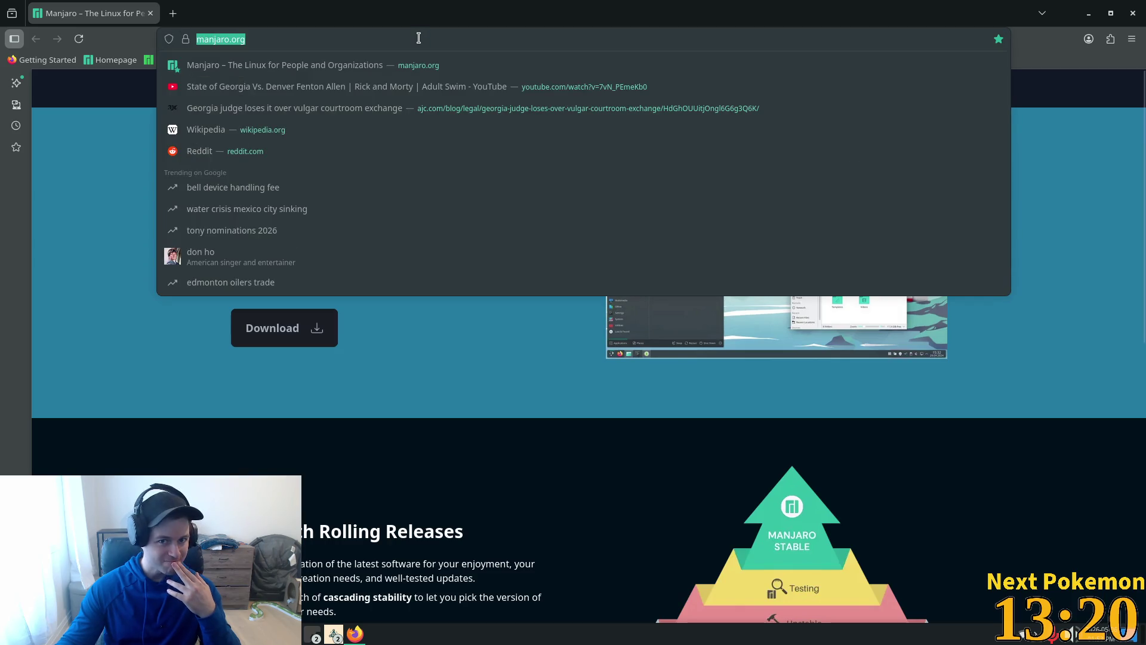
pyautogui.write('you')
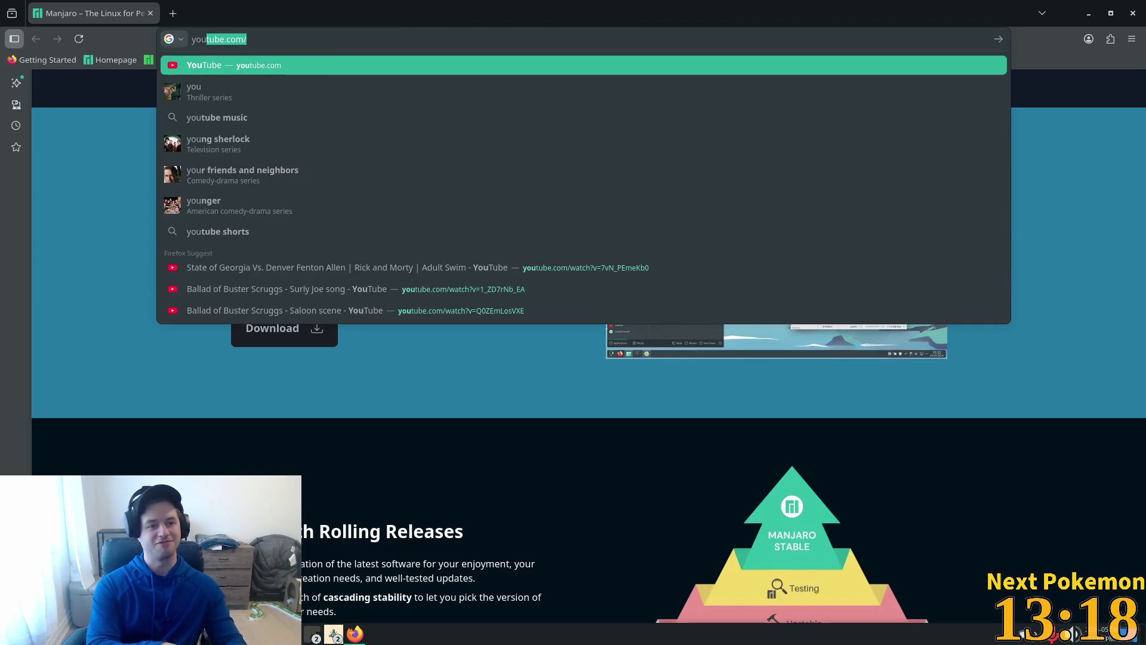
pyautogui.press('Return')
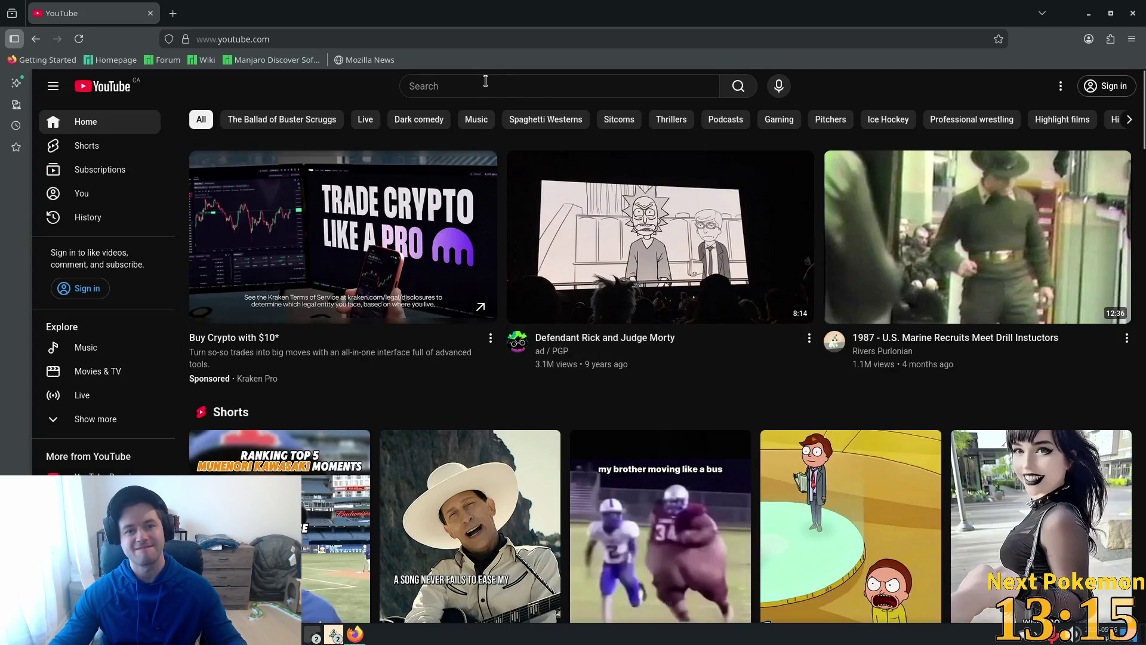
# Search 'what up cuh paul walker', play the Paul Walker is Gangsta video, then close the browser
pyautogui.click(485, 80)
pyautogui.write('what up')
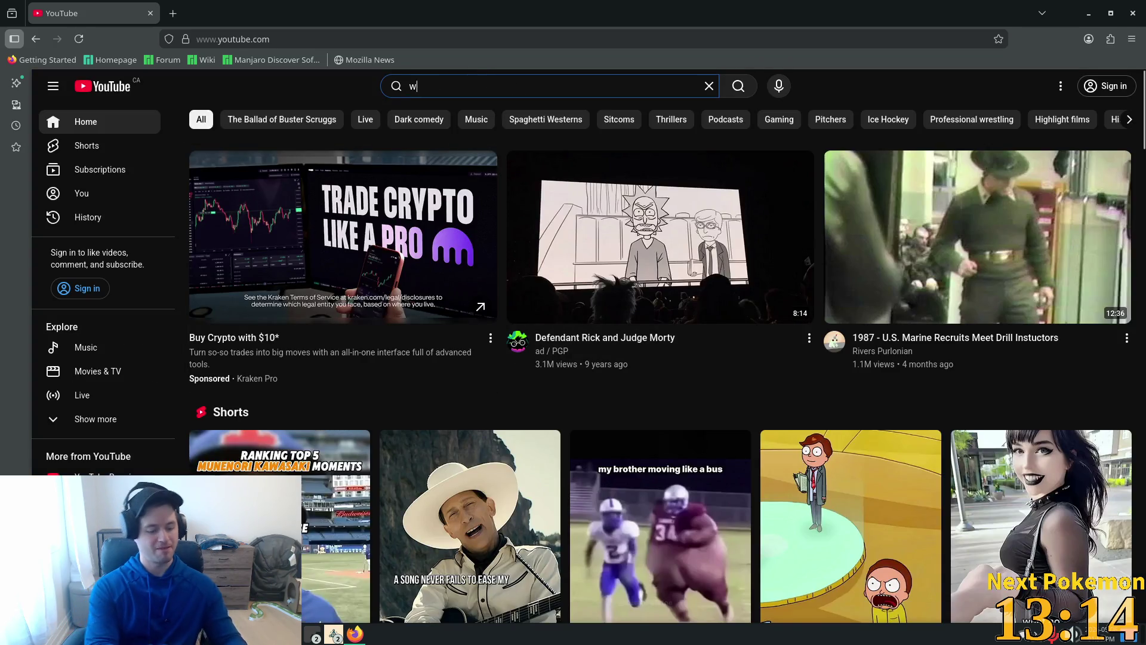
pyautogui.write(' cug')
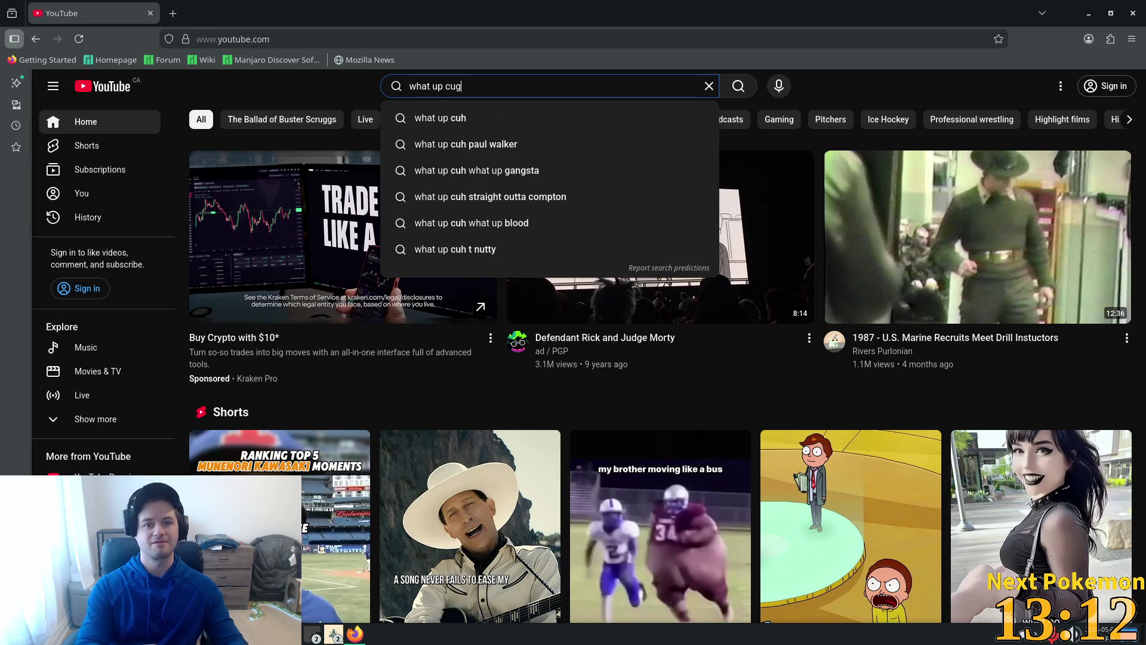
pyautogui.click(459, 149)
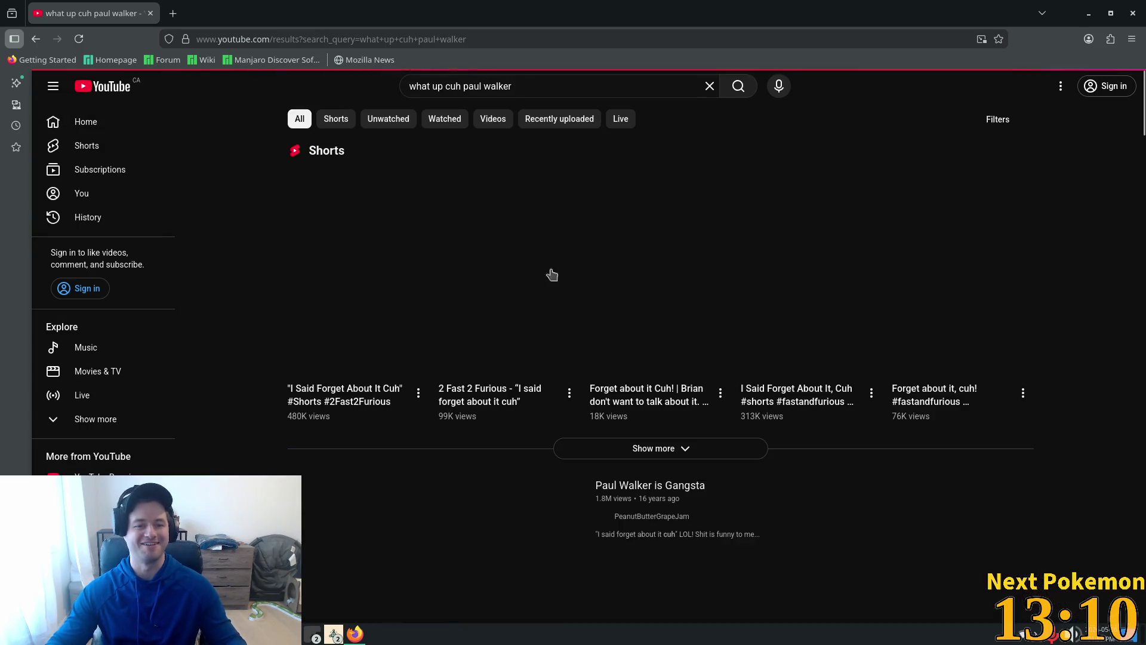
pyautogui.scroll(-3, 411, 359)
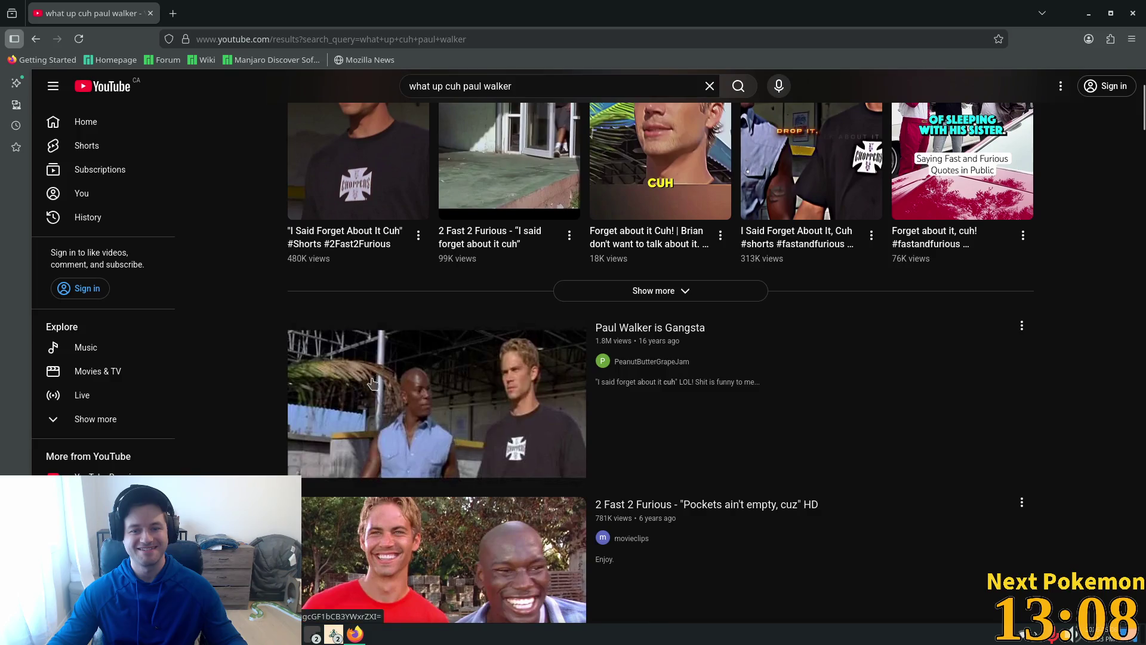
pyautogui.click(450, 391)
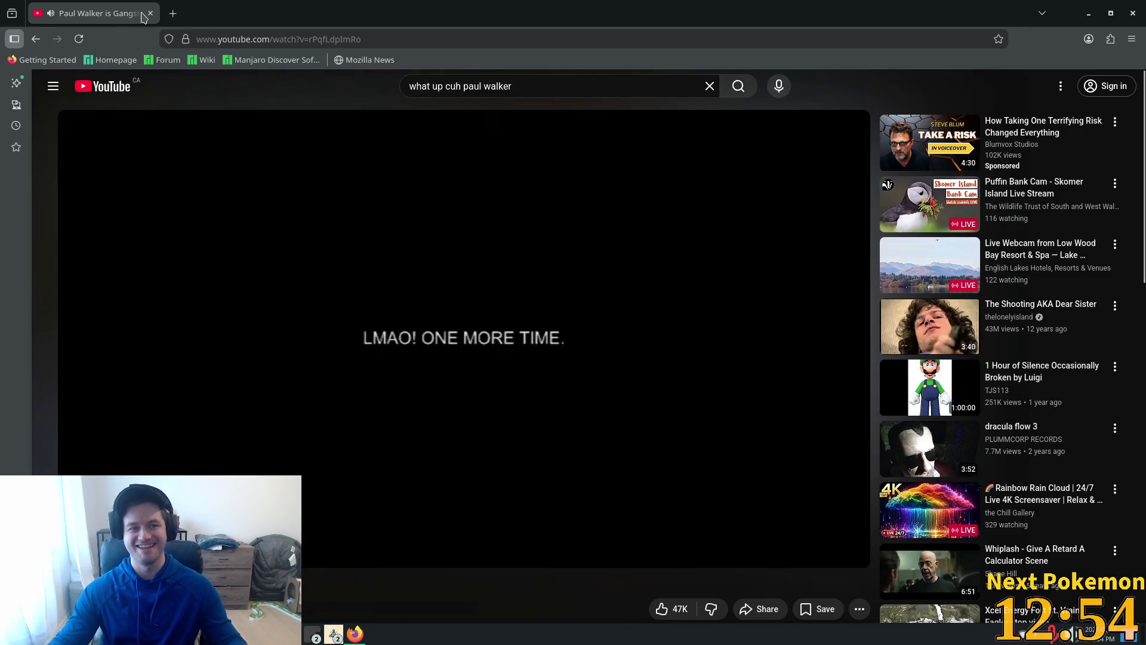
pyautogui.click(150, 13)
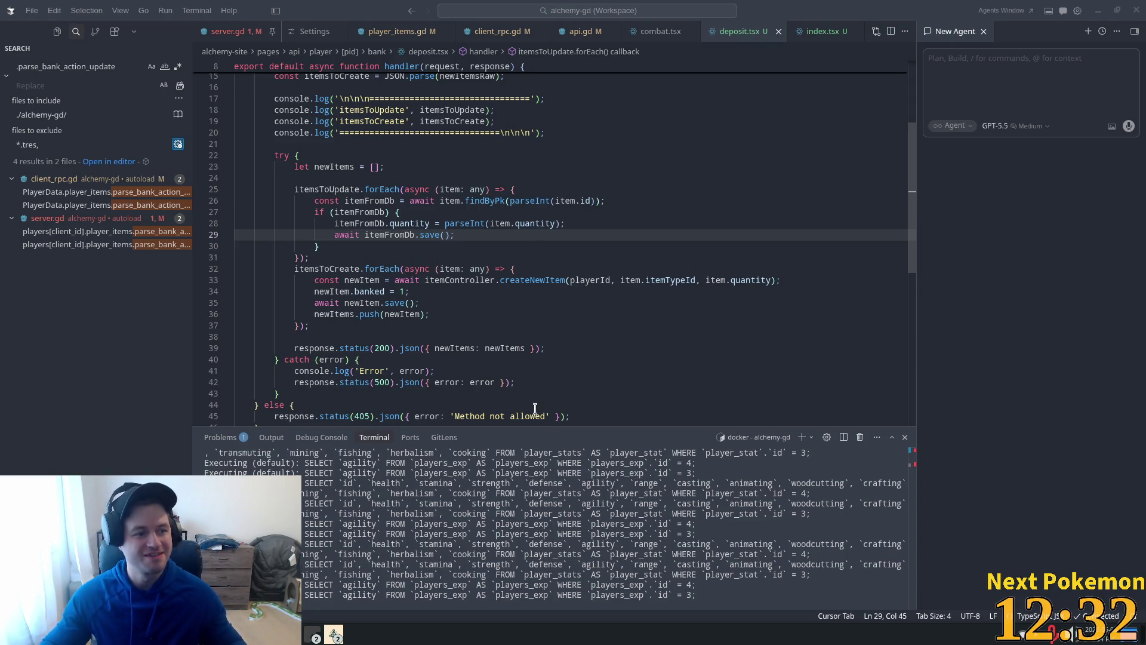
# Look over lines 39, 30, 29 and 20 of deposit.tsx, then switch to the Godot editor
pyautogui.click(520, 348)
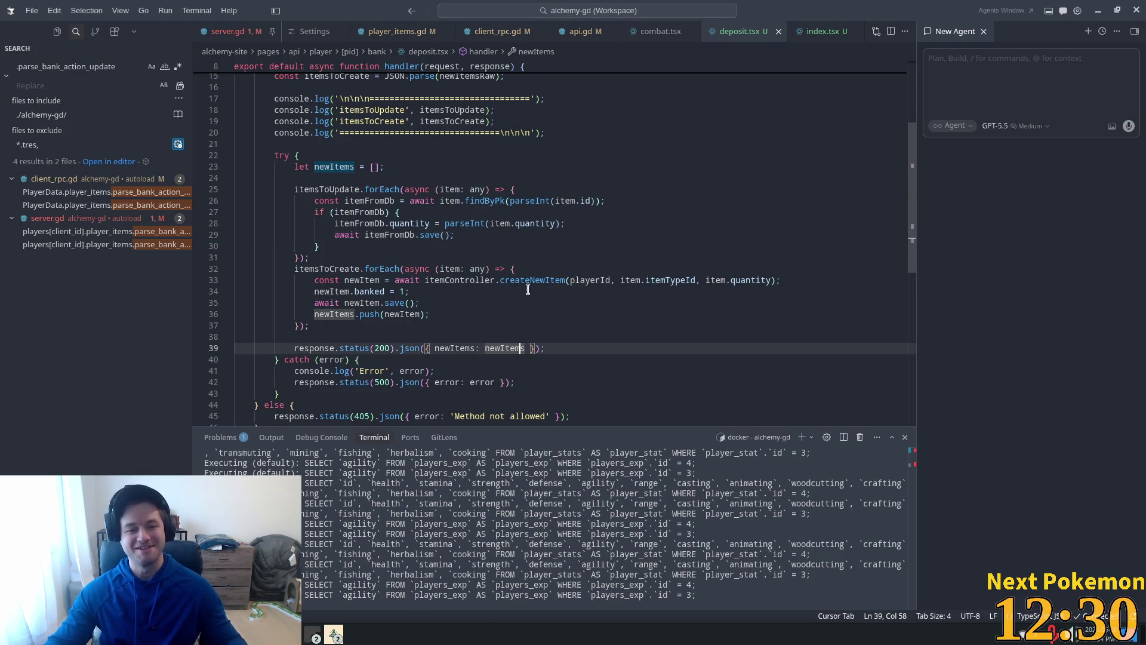
pyautogui.click(520, 247)
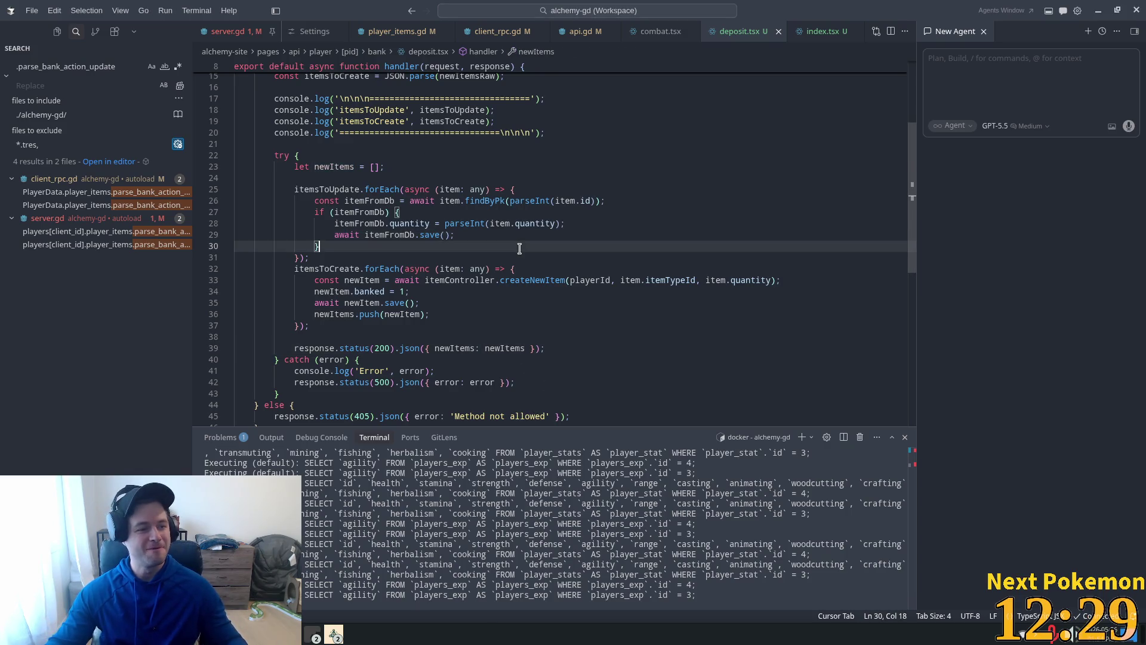
pyautogui.click(553, 236)
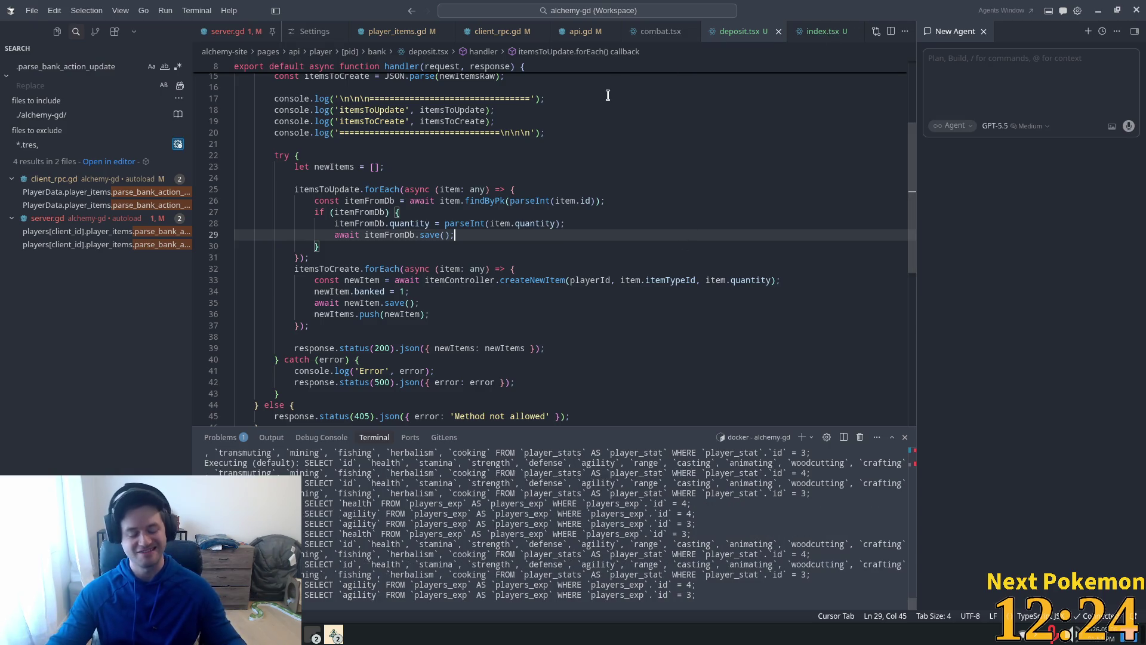
pyautogui.click(324, 134)
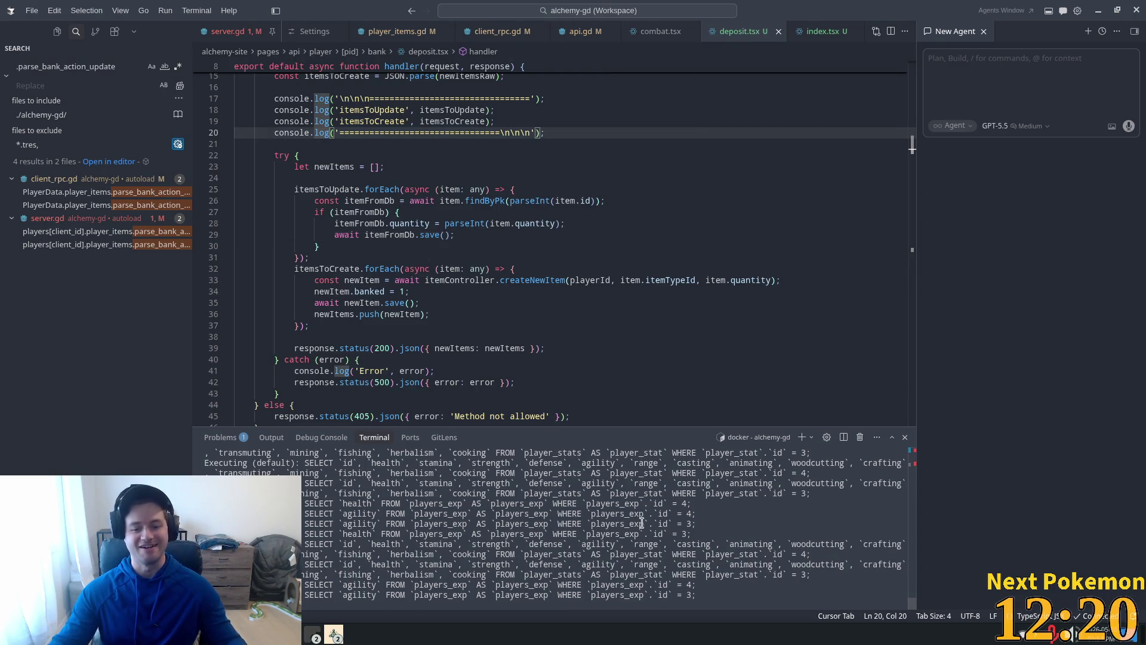
pyautogui.click(335, 635)
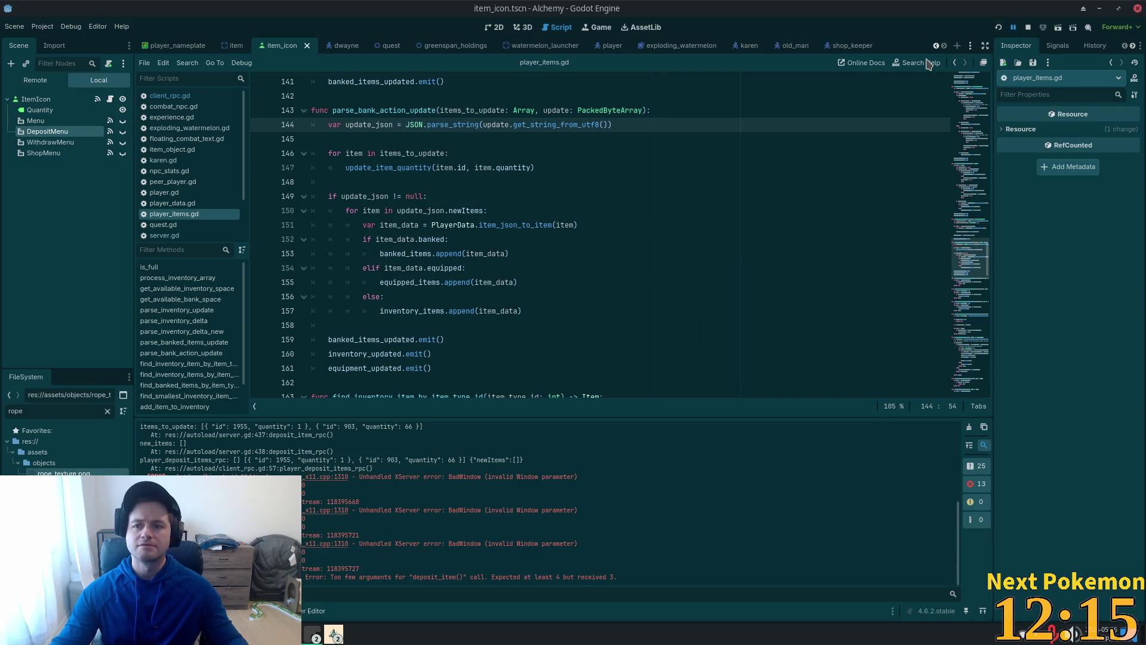
# Run the game with F5, then remove items_to_bank from the parse_bank_action_update call on line 58
pyautogui.press('F5')
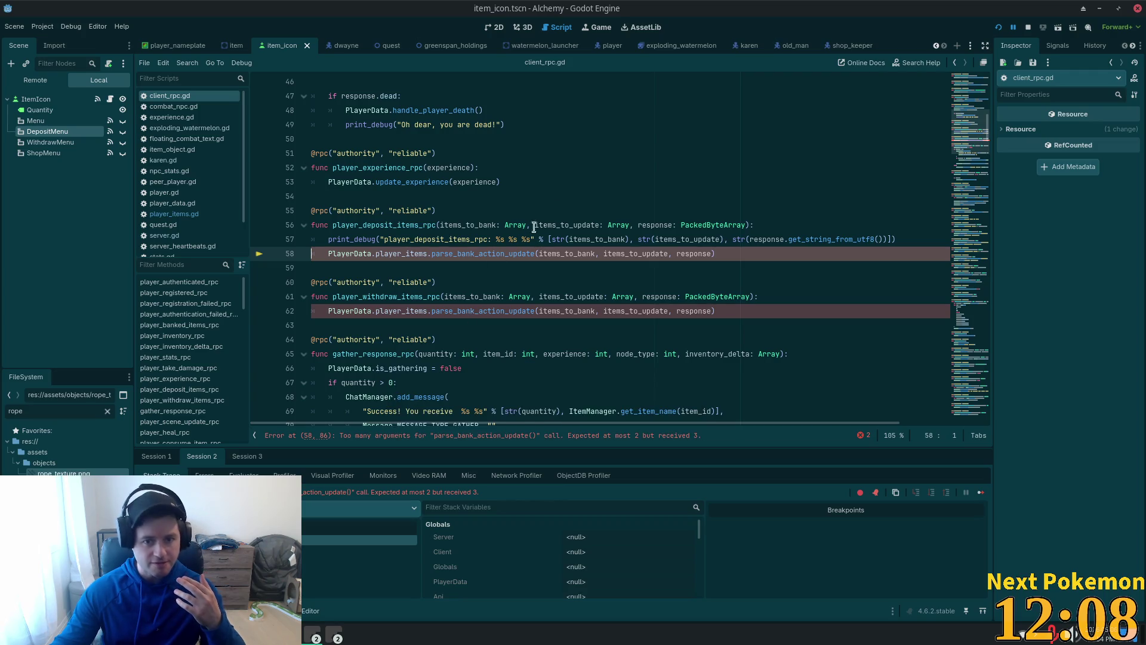
pyautogui.doubleClick(569, 253)
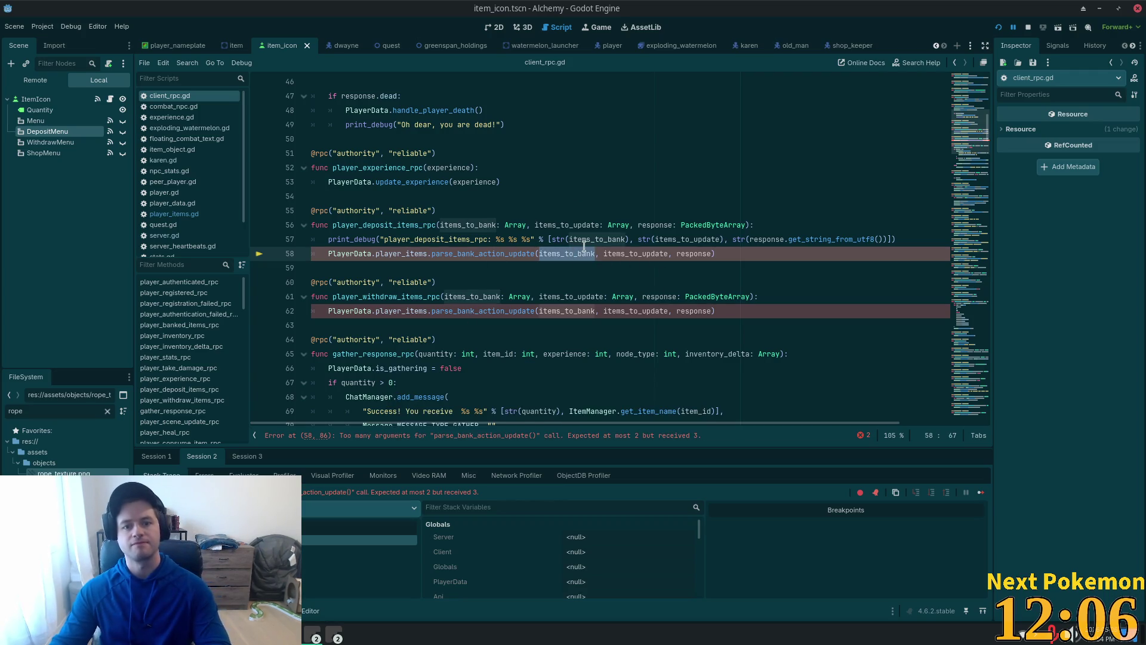
pyautogui.press('BackSpace')
pyautogui.press('Delete')
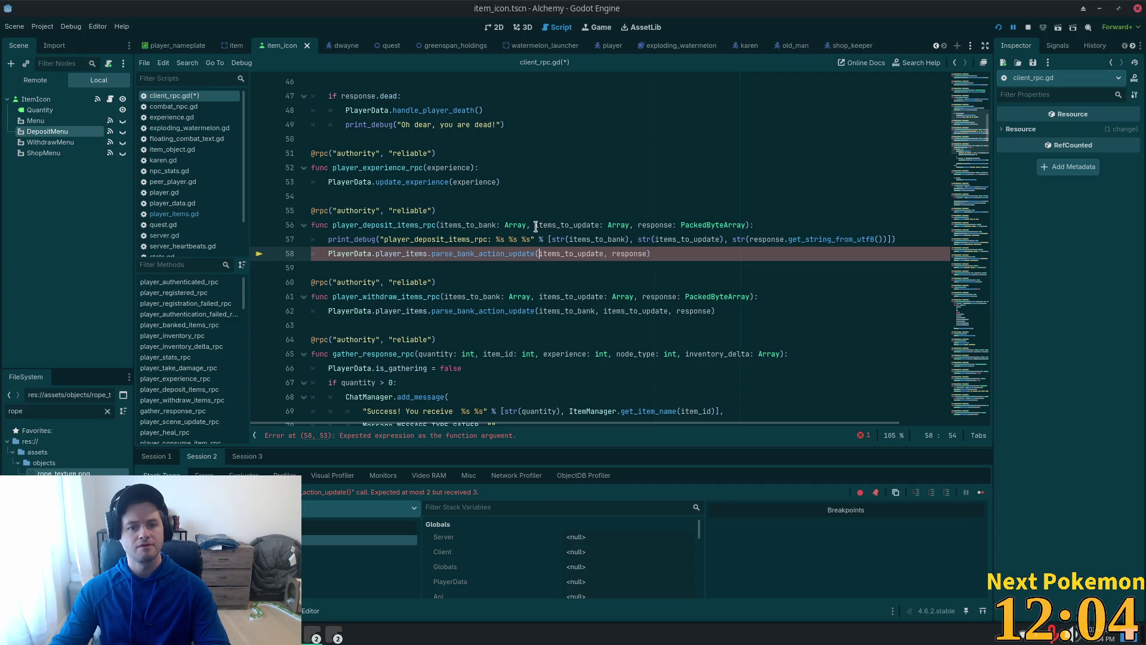
# Delete the items_to_bank parameter from the deposit and withdraw functions and the withdraw call
pyautogui.click(535, 226)
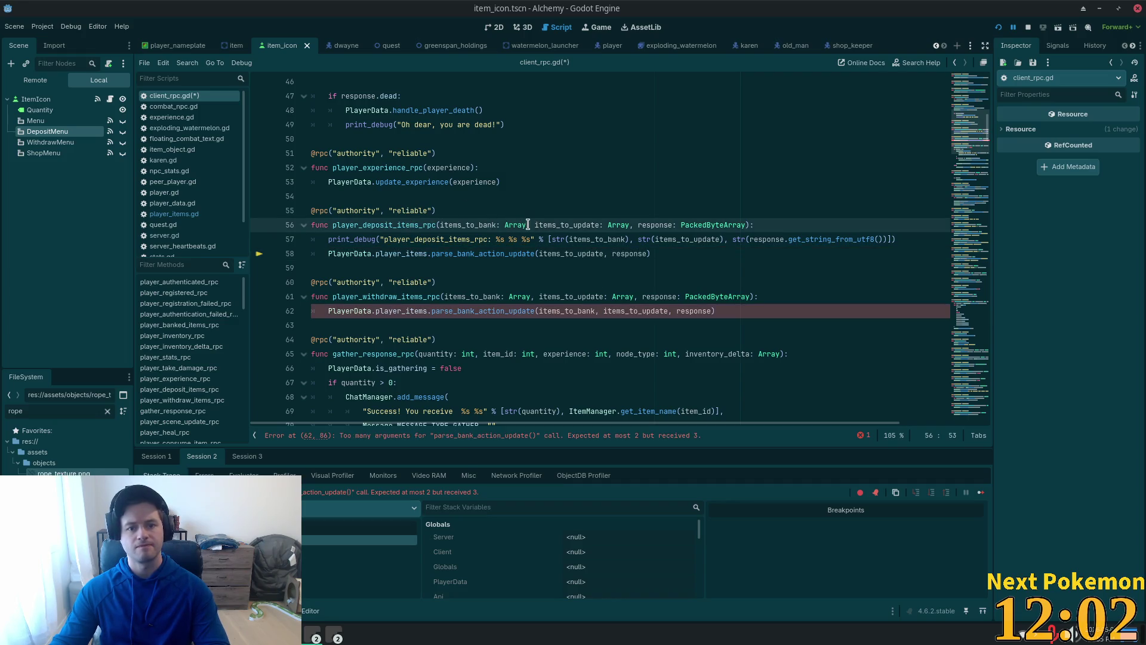
pyautogui.moveTo(534, 224); pyautogui.dragTo(437, 227)
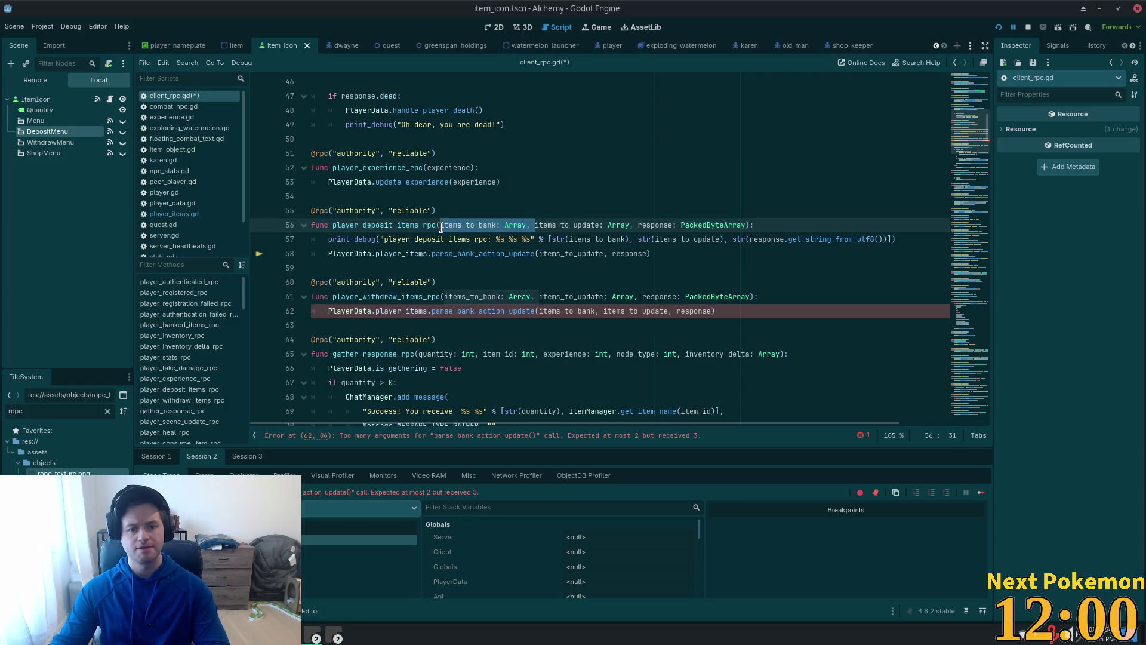
pyautogui.press('Delete')
pyautogui.moveTo(539, 296); pyautogui.dragTo(447, 297)
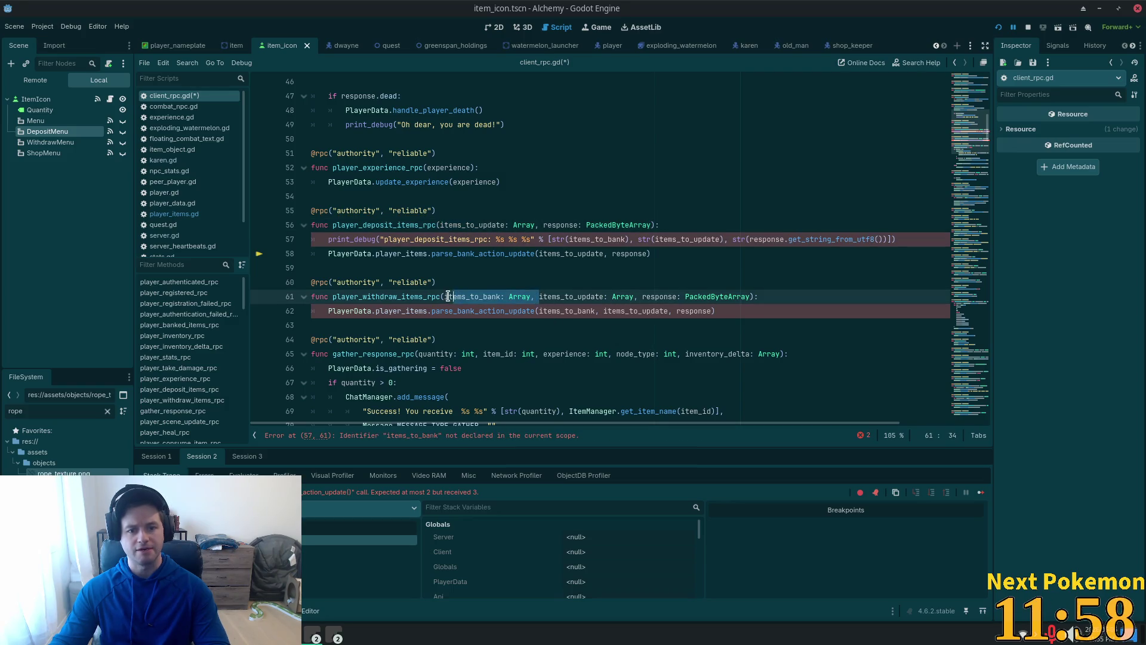
pyautogui.press('Delete')
pyautogui.click(578, 311)
pyautogui.doubleClick(578, 310)
pyautogui.press('Delete')
pyautogui.click(583, 263)
pyautogui.write('d')
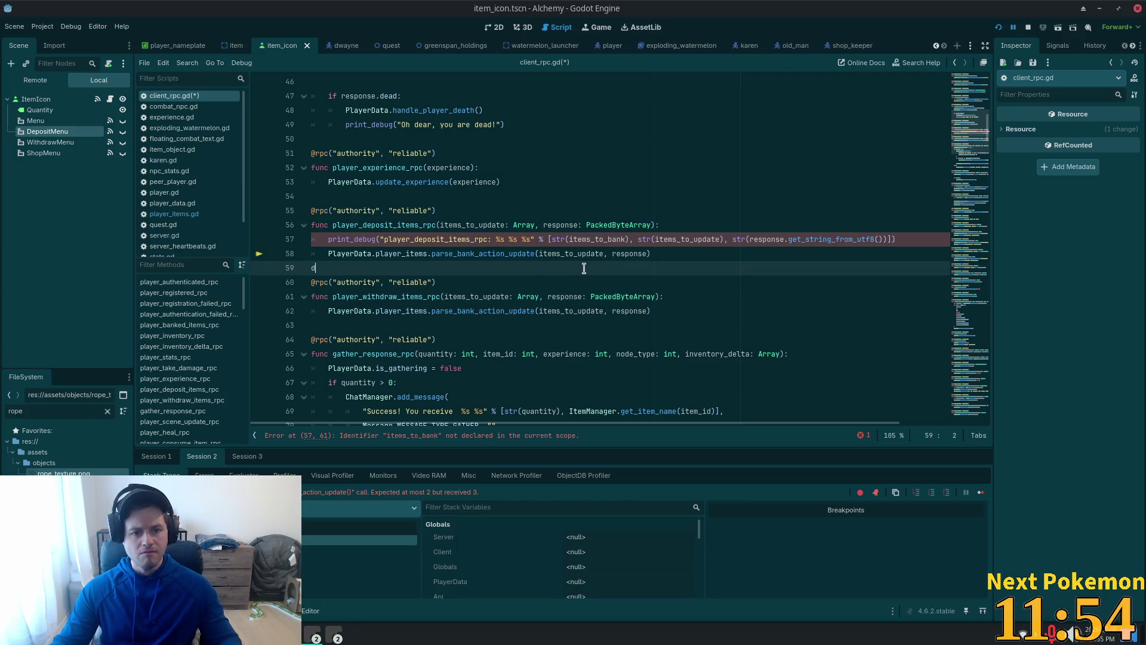
pyautogui.press('BackSpace')
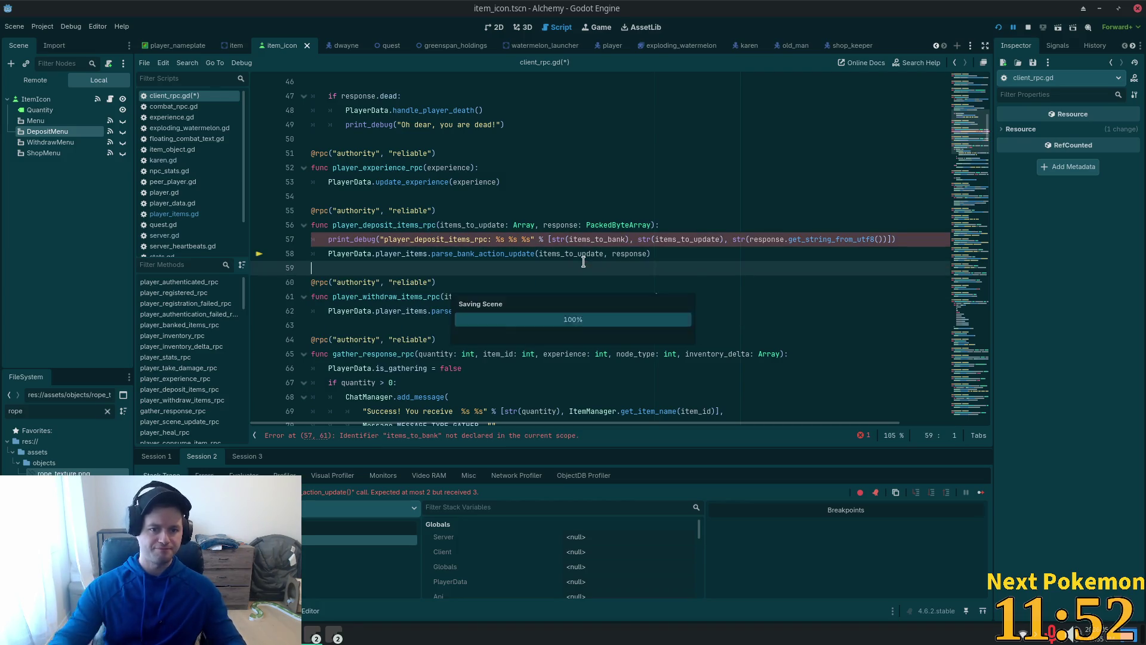
# Remove str(items_to_bank) and one %s placeholder from the deposit debug print, then save client_rpc.gd
pyautogui.click(597, 239)
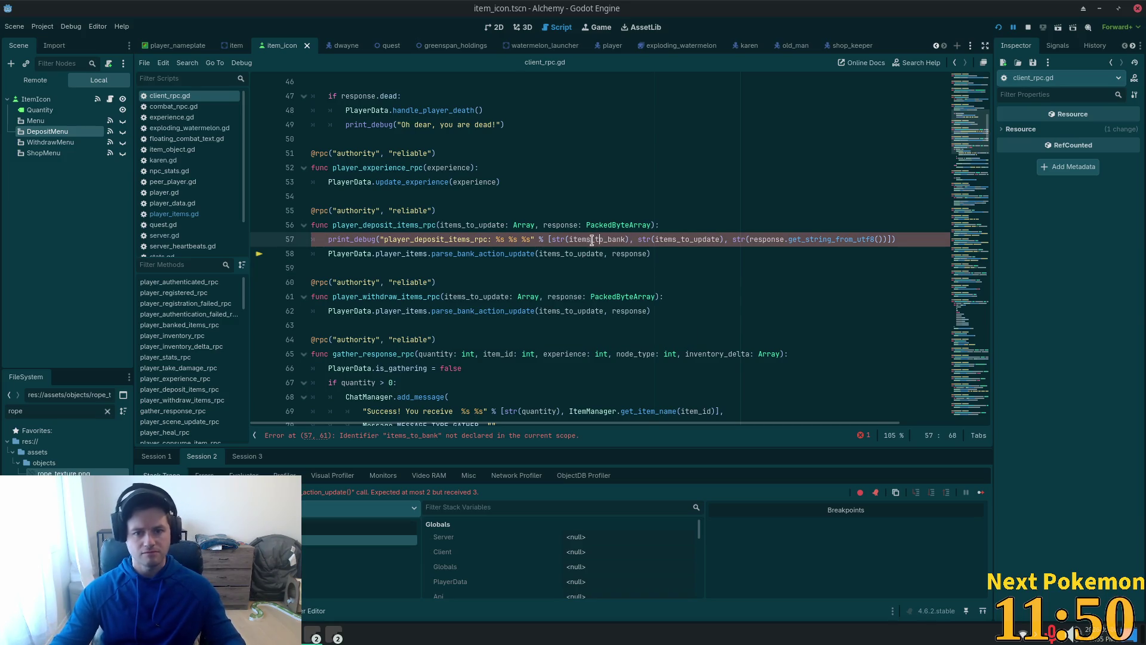
pyautogui.moveTo(634, 238); pyautogui.dragTo(540, 238)
pyautogui.press('BackSpace')
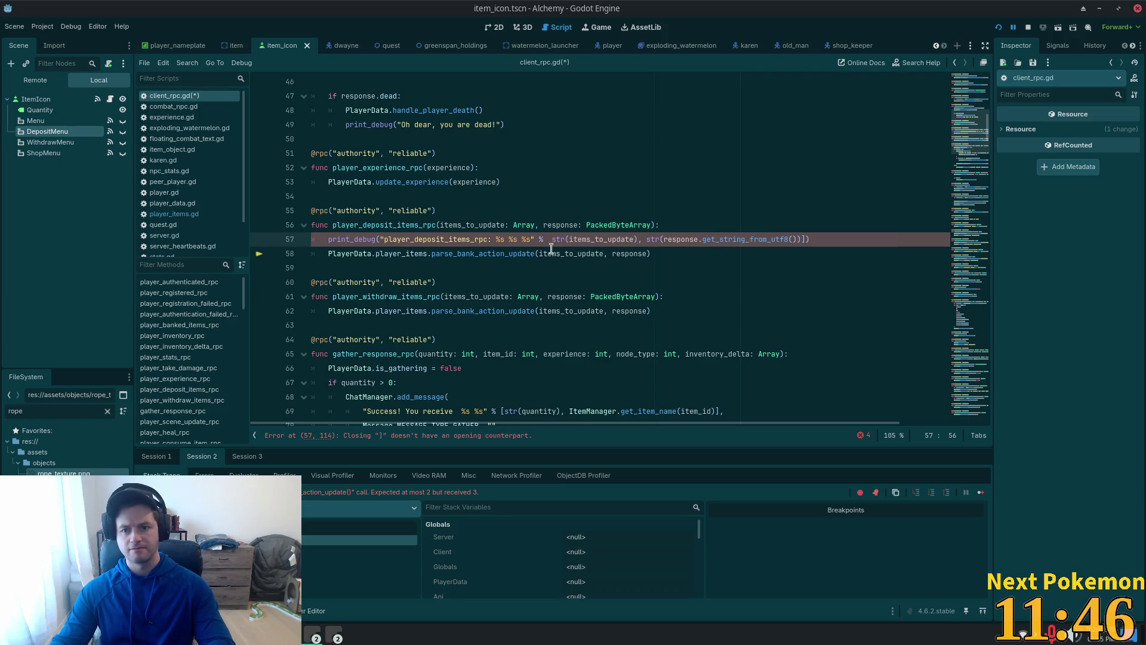
pyautogui.hotkey('ctrl', 'z')
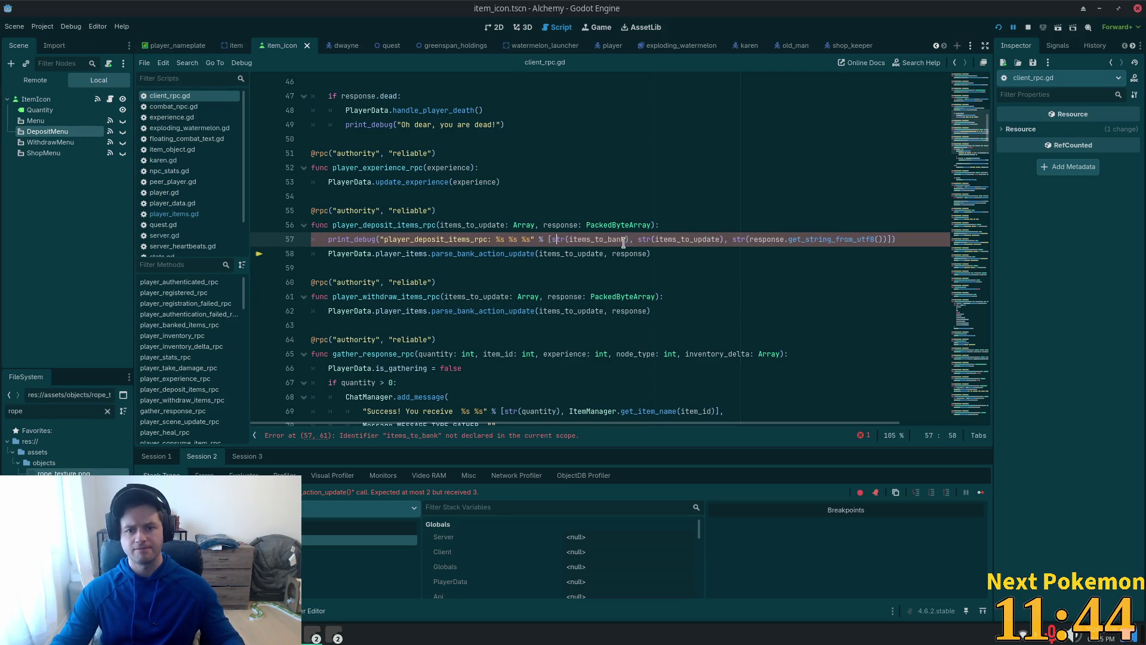
pyautogui.moveTo(571, 239); pyautogui.dragTo(552, 239)
pyautogui.press('BackSpace')
pyautogui.click(510, 239)
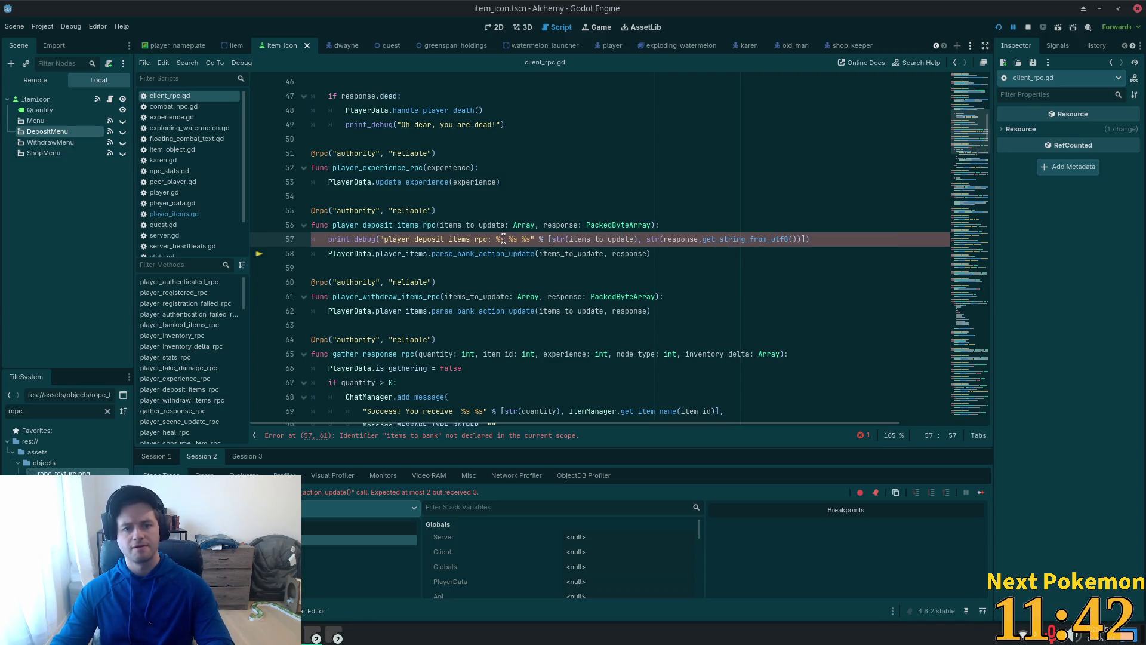
pyautogui.press('BackSpace')
pyautogui.press('BackSpace')
pyautogui.press('BackSpace')
pyautogui.hotkey('ctrl', 's')
pyautogui.click(630, 239)
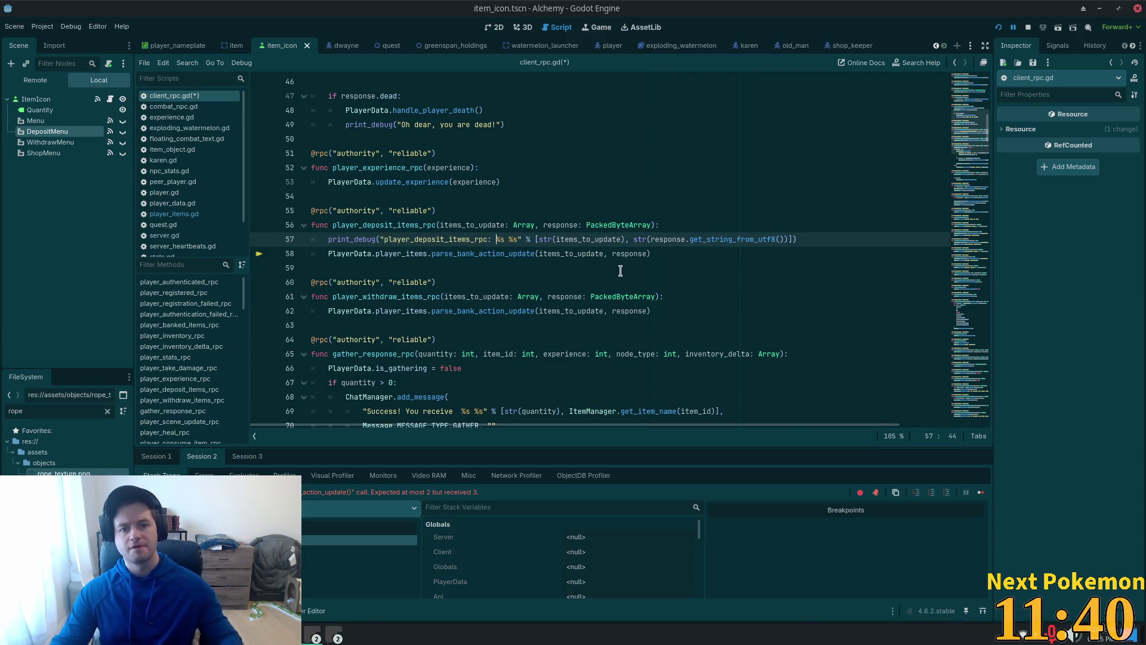
# Run the Alchemy game in debug, open the Teller's bank in one client, and return to Cursor
pyautogui.click(998, 26)
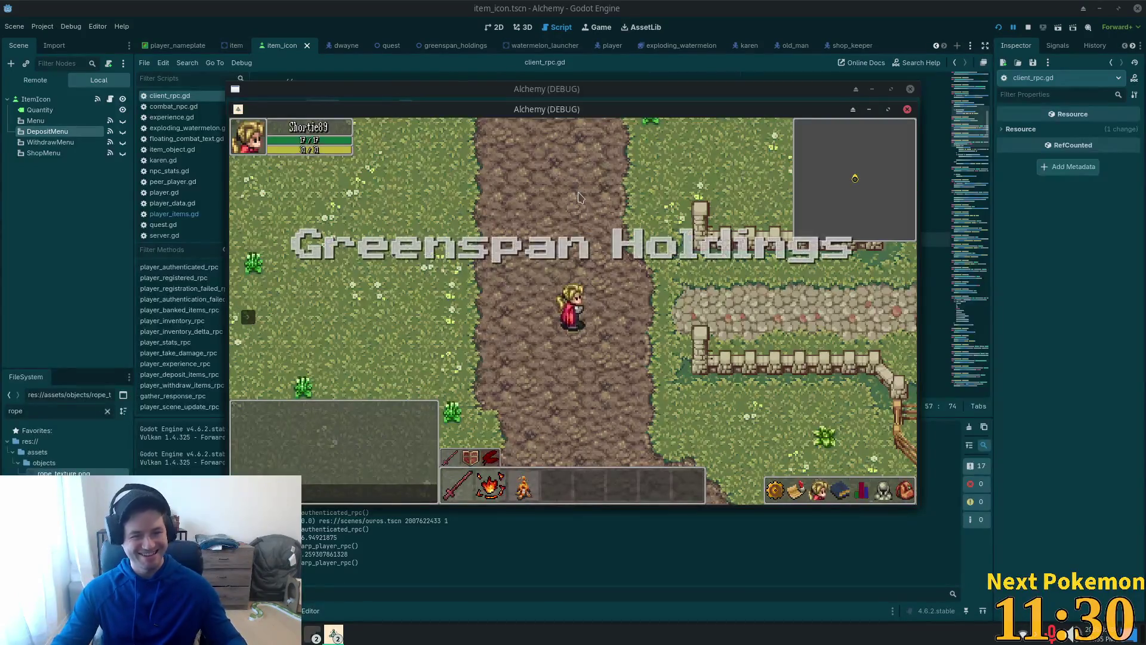
pyautogui.moveTo(621, 112)
pyautogui.mouseDown()
pyautogui.moveTo(866, 210)
pyautogui.moveTo(776, 173)
pyautogui.moveTo(823, 202)
pyautogui.mouseUp()
pyautogui.click(824, 185)
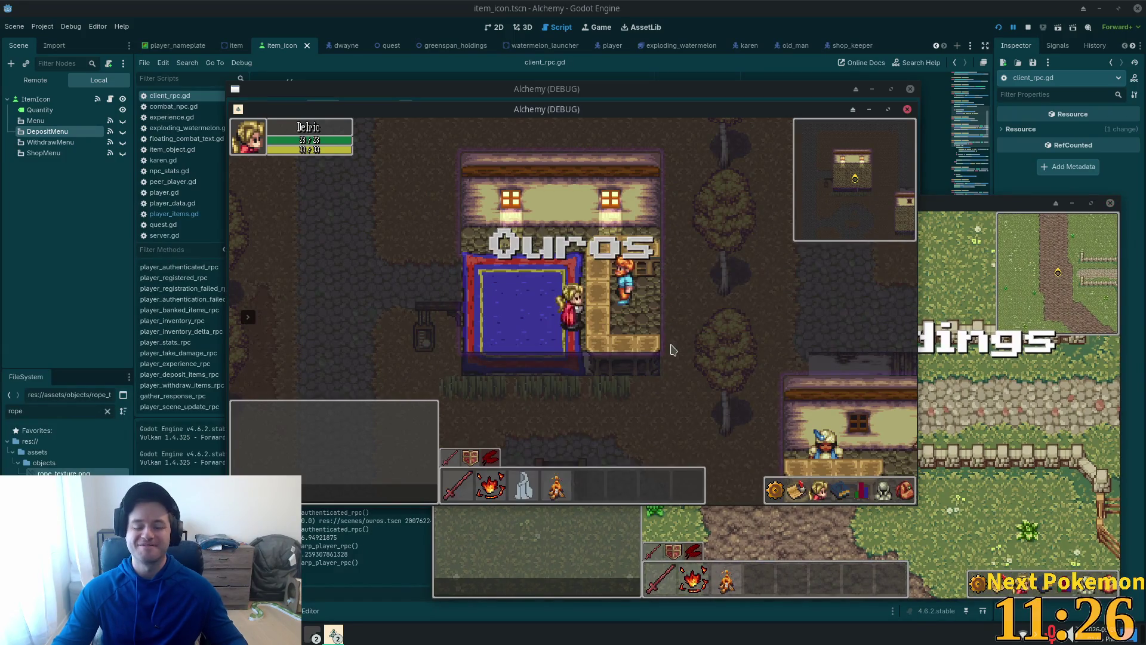
pyautogui.click(629, 334)
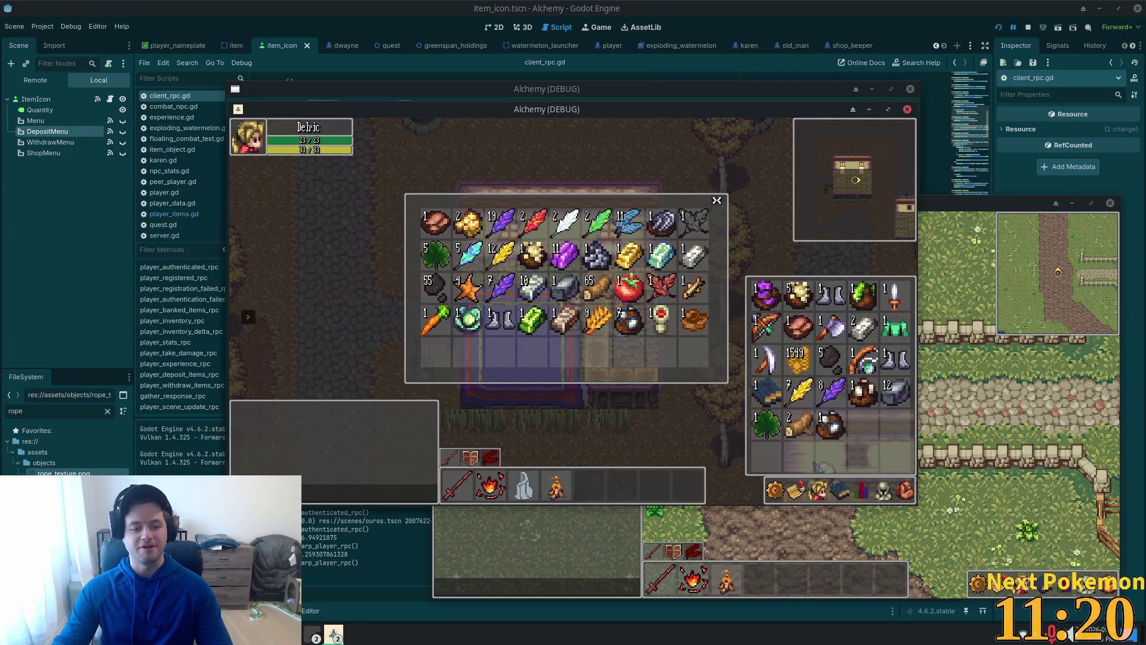
pyautogui.hotkey('alt', 'Tab')
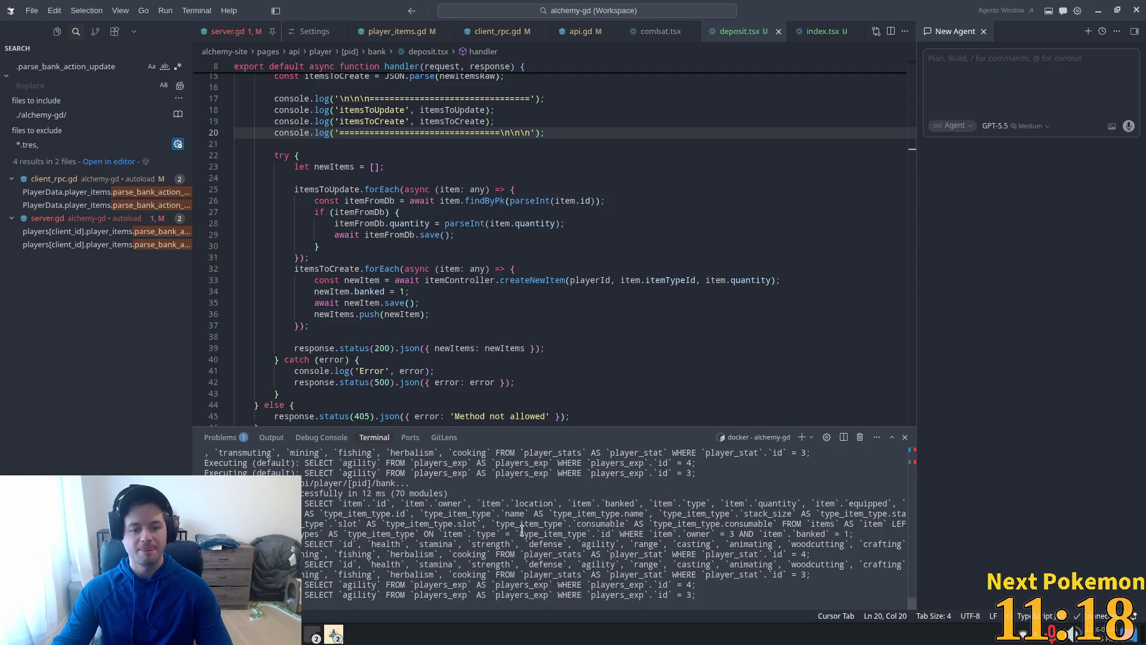
# Deposit an item in-game and read the 'item.findByPk is not a function' error in the terminal
pyautogui.scroll(-3, 522, 532)
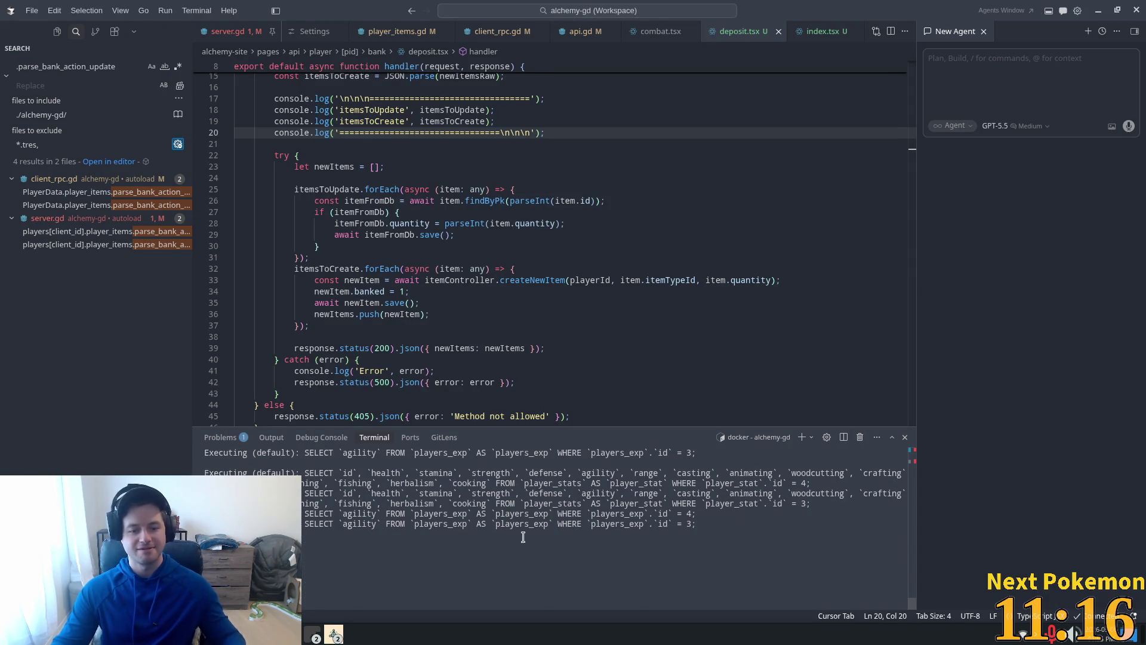
pyautogui.hotkey('alt', 'Tab')
pyautogui.click(841, 440)
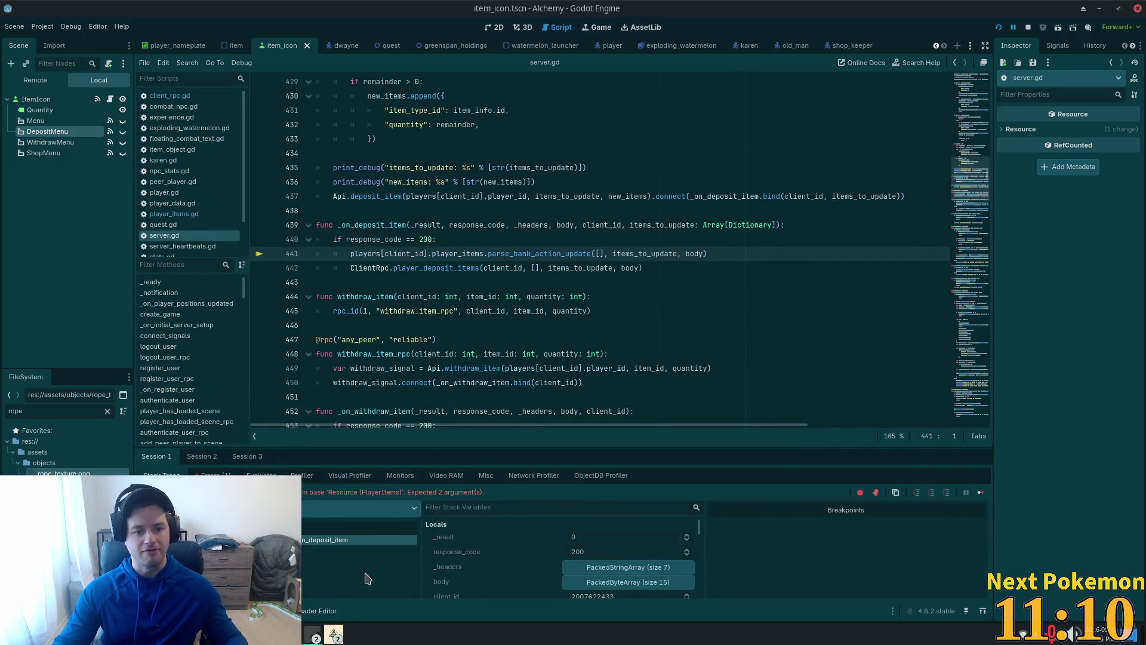
pyautogui.hotkey('alt', 'Tab')
pyautogui.hotkey('alt', 'Tab')
pyautogui.press('Tab')
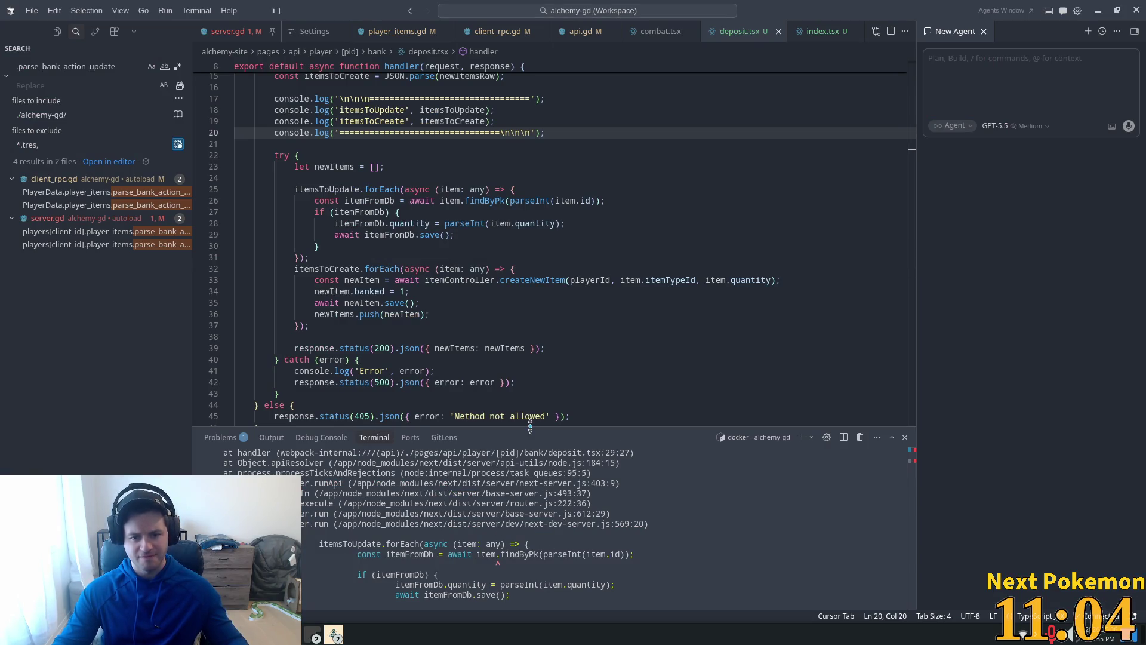
pyautogui.moveTo(524, 425)
pyautogui.mouseDown()
pyautogui.moveTo(524, 253)
pyautogui.moveTo(525, 265)
pyautogui.mouseUp()
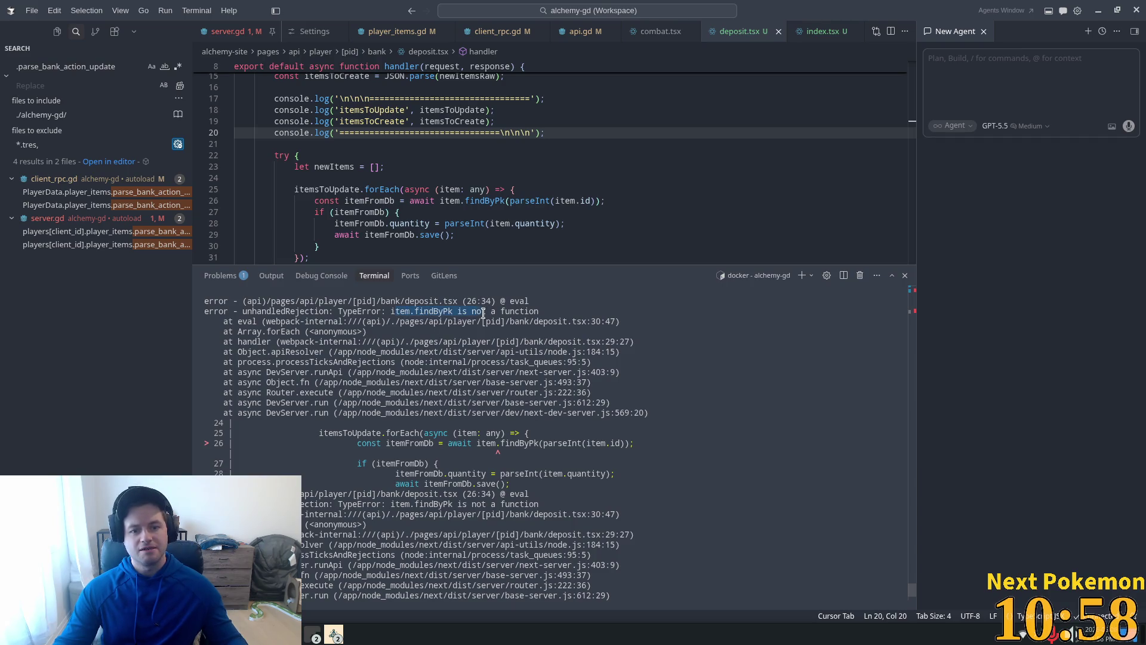
pyautogui.moveTo(484, 312); pyautogui.dragTo(486, 313)
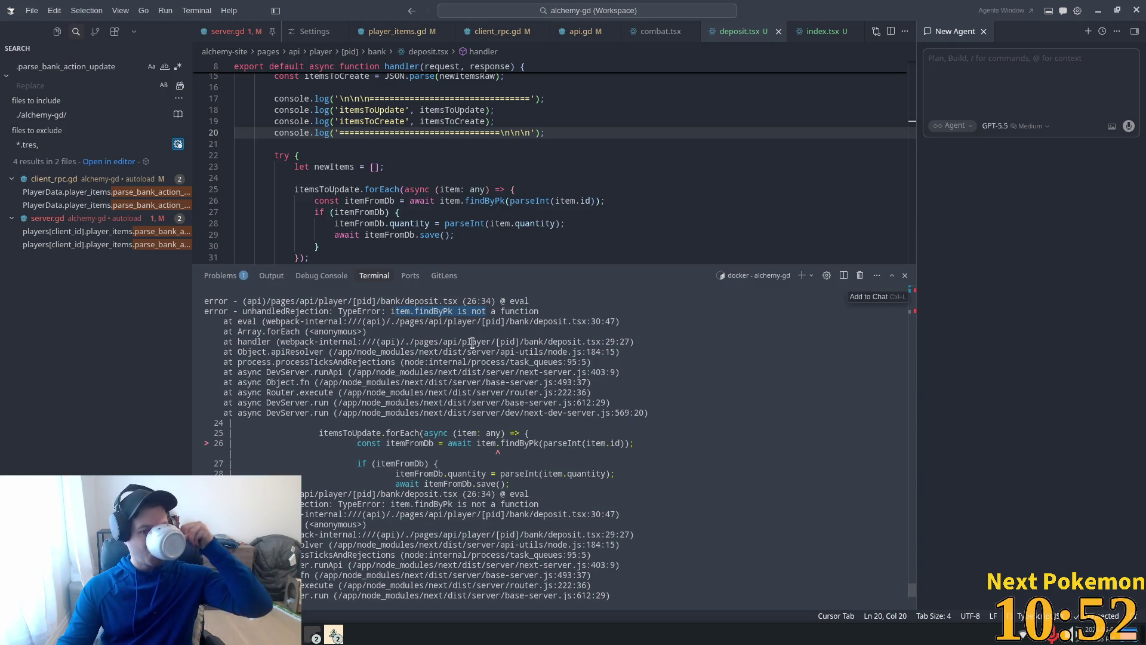
pyautogui.scroll(3, 472, 342)
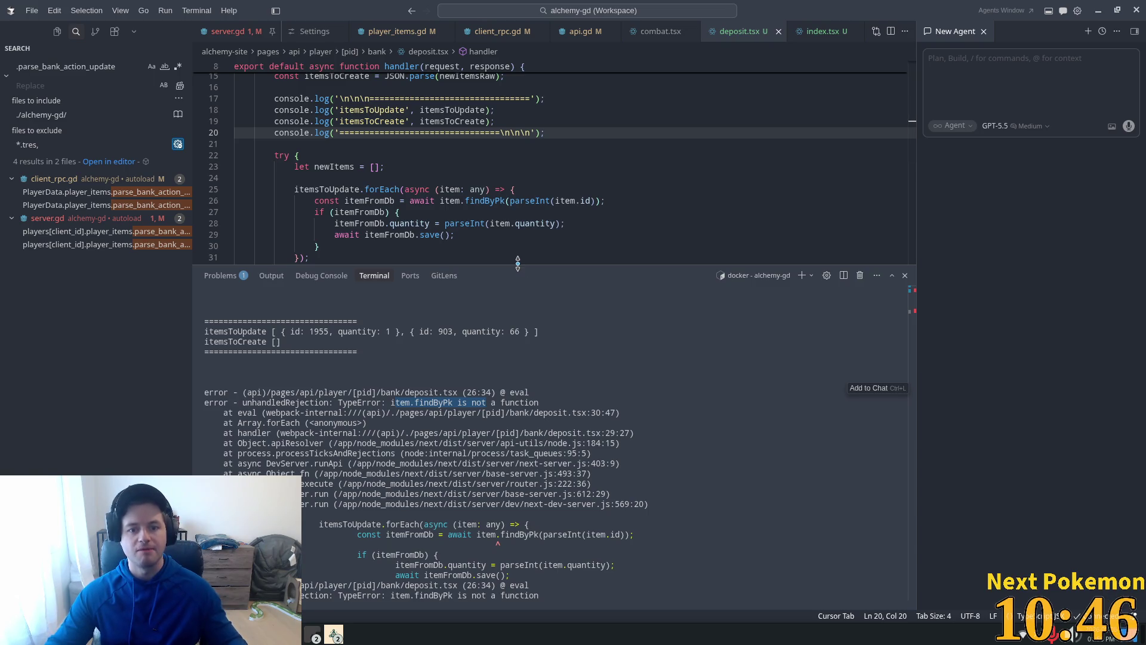
pyautogui.moveTo(518, 263); pyautogui.dragTo(526, 432)
# Trace usages of itemsToUpdate, the item parameter, itemController and the initModels import in deposit.tsx
pyautogui.click(555, 223)
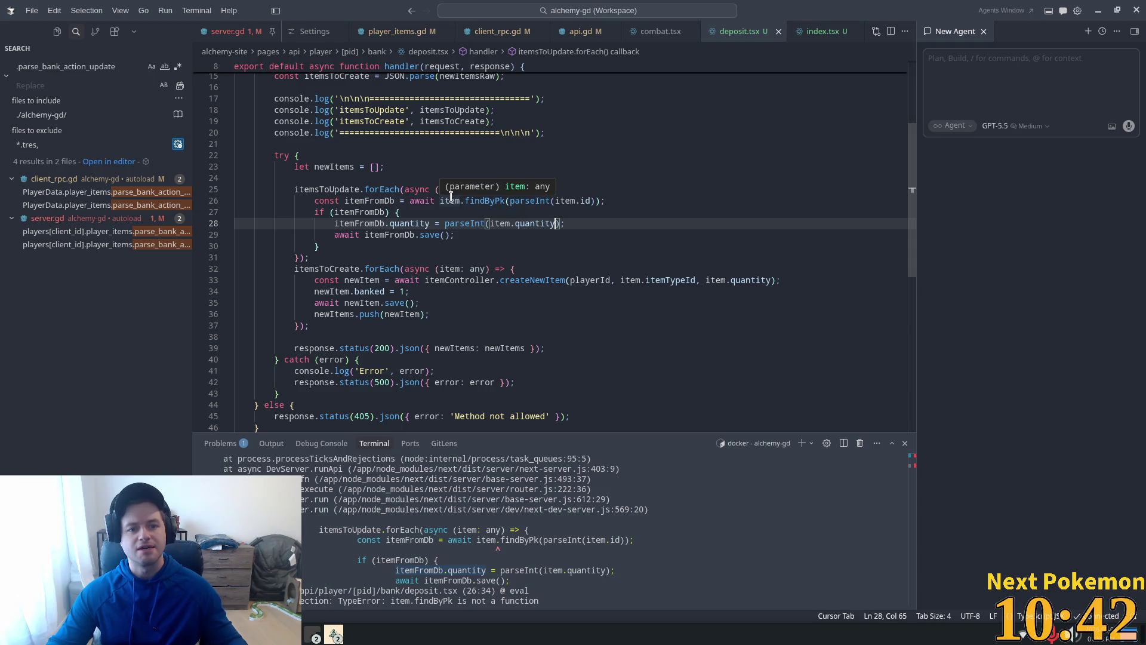
pyautogui.doubleClick(358, 189)
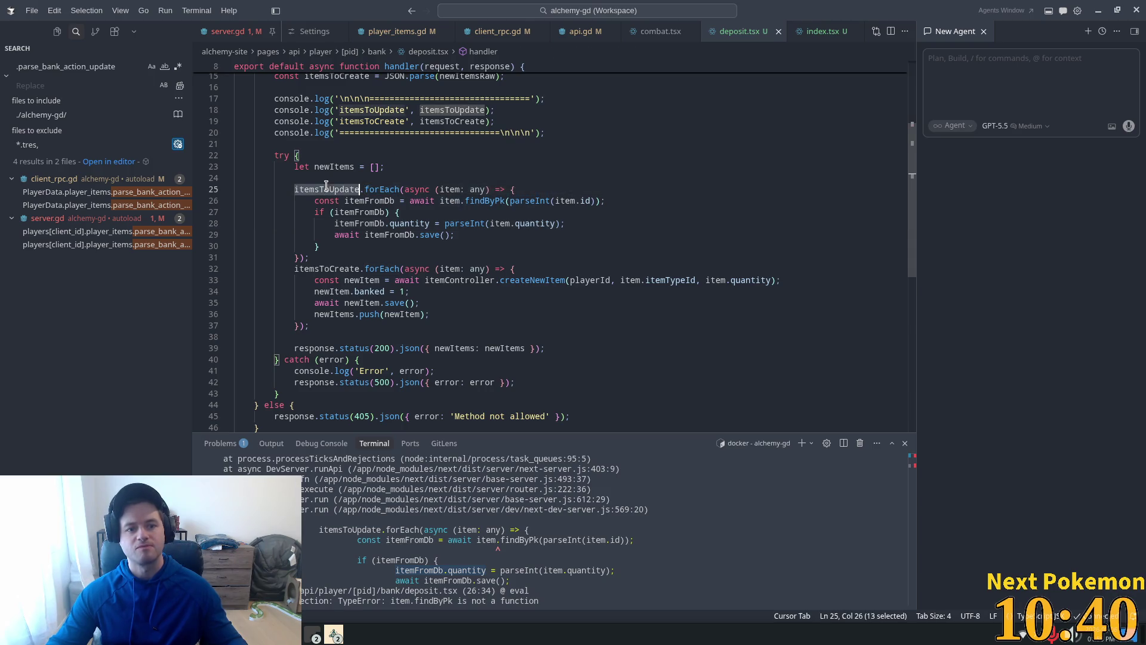
pyautogui.scroll(3, 430, 248)
pyautogui.doubleClick(455, 325)
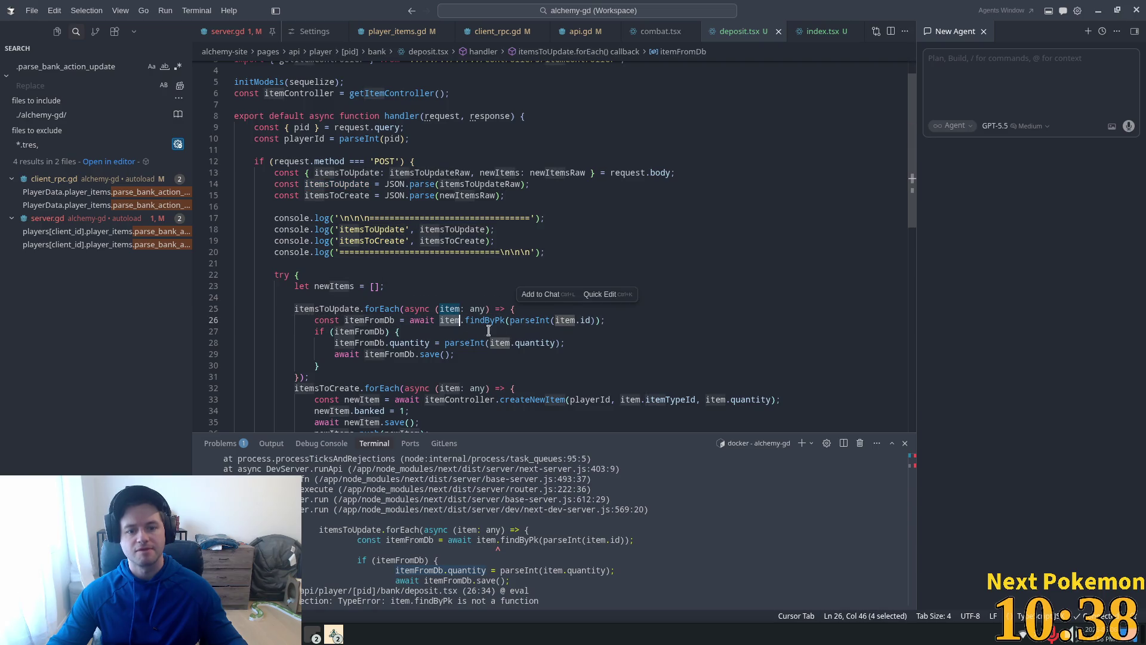
pyautogui.scroll(2, 469, 325)
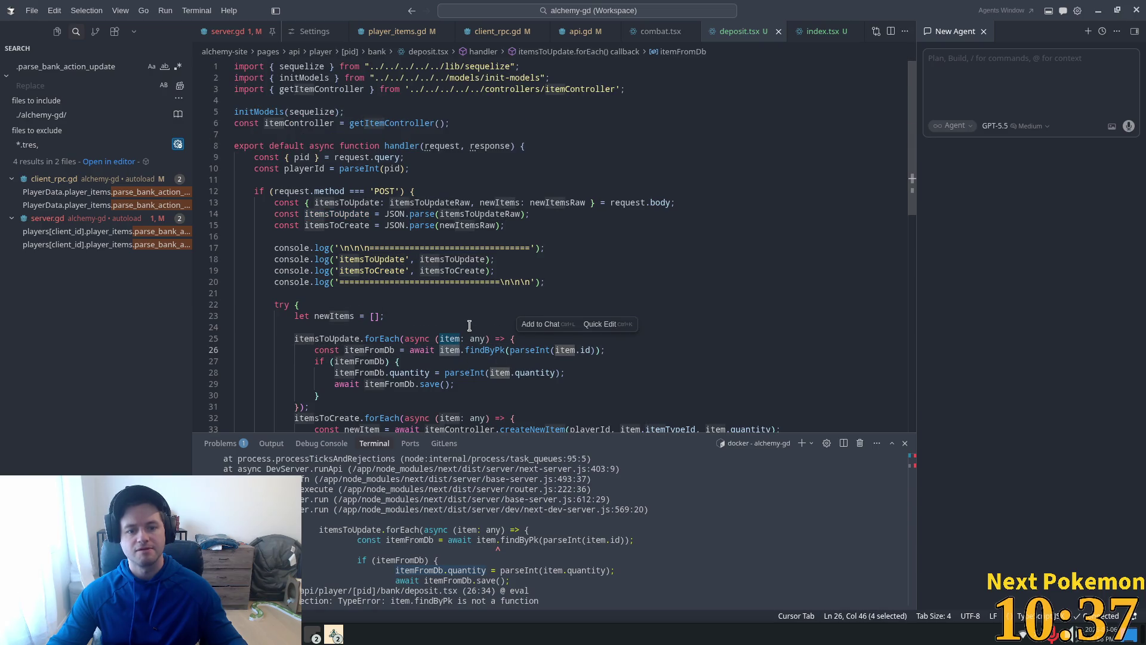
pyautogui.doubleClick(286, 129)
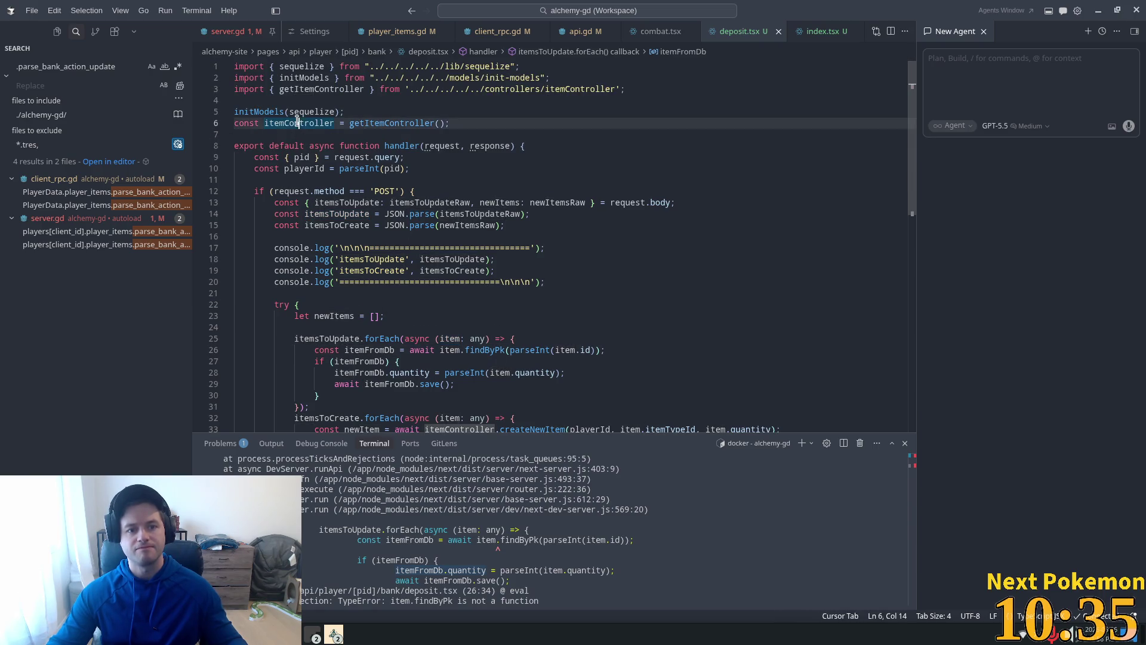
pyautogui.click(286, 79)
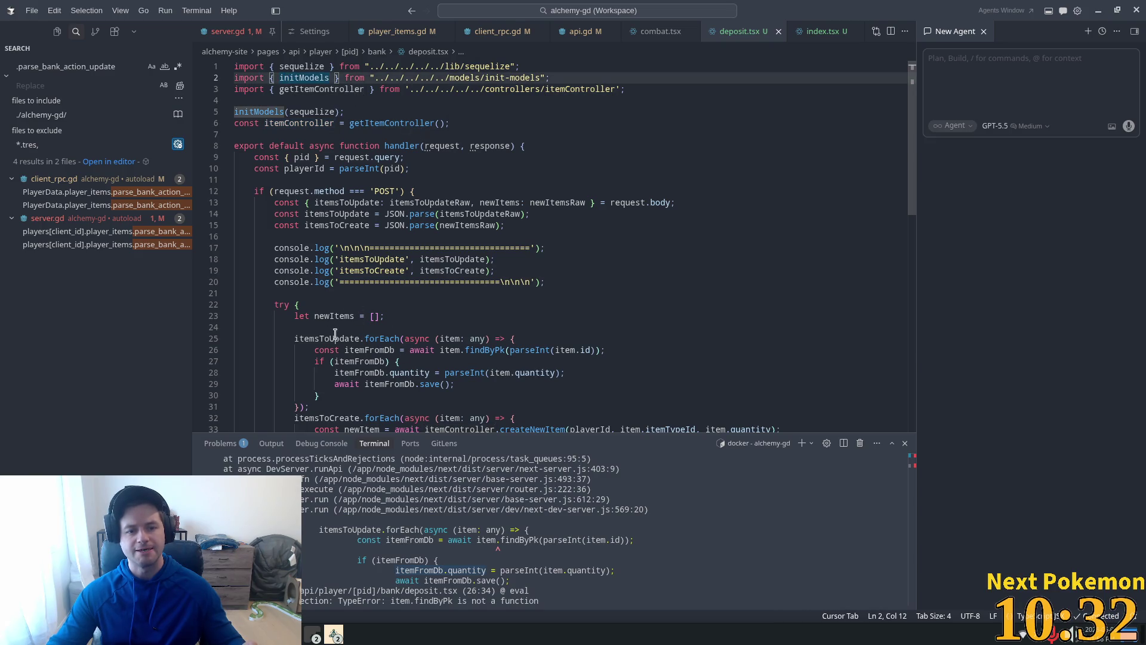
pyautogui.scroll(-3, 335, 334)
# Select the item parameter of the itemsToUpdate loop on line 25 for renaming
pyautogui.click(345, 249)
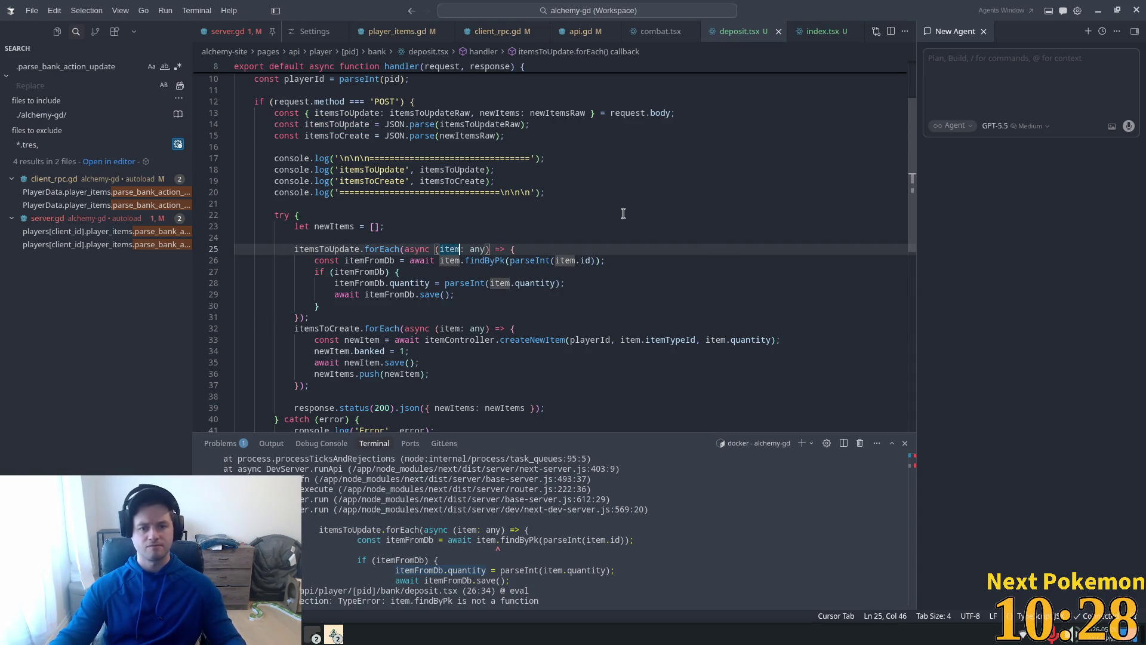
pyautogui.doubleClick(445, 249)
pyautogui.hotkey('ctrl', 'd')
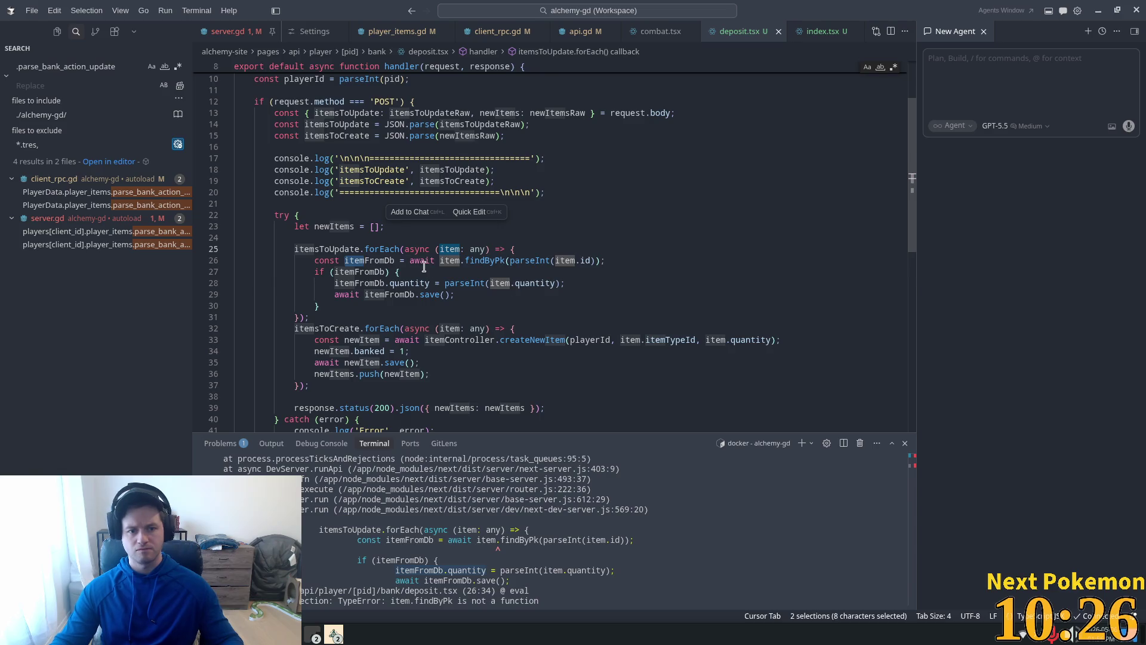
pyautogui.press('Escape')
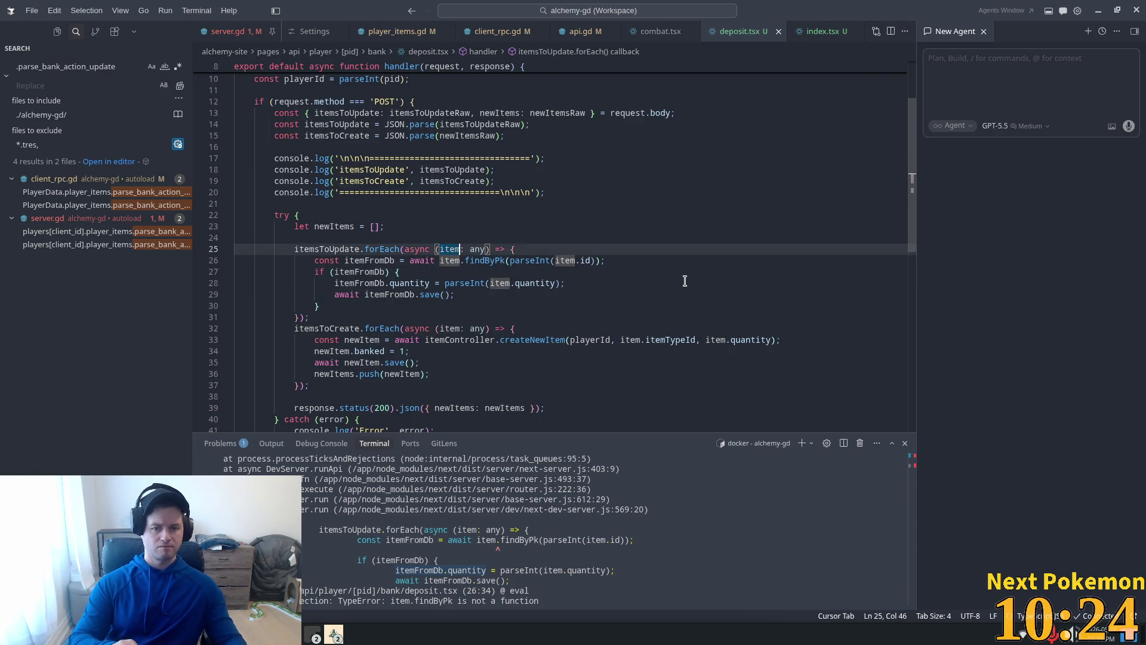
# Rename the update-loop parameter to itemToUpdate and use itemToUpdate.id and itemToUpdate.quantity
pyautogui.write('ToUpdate')
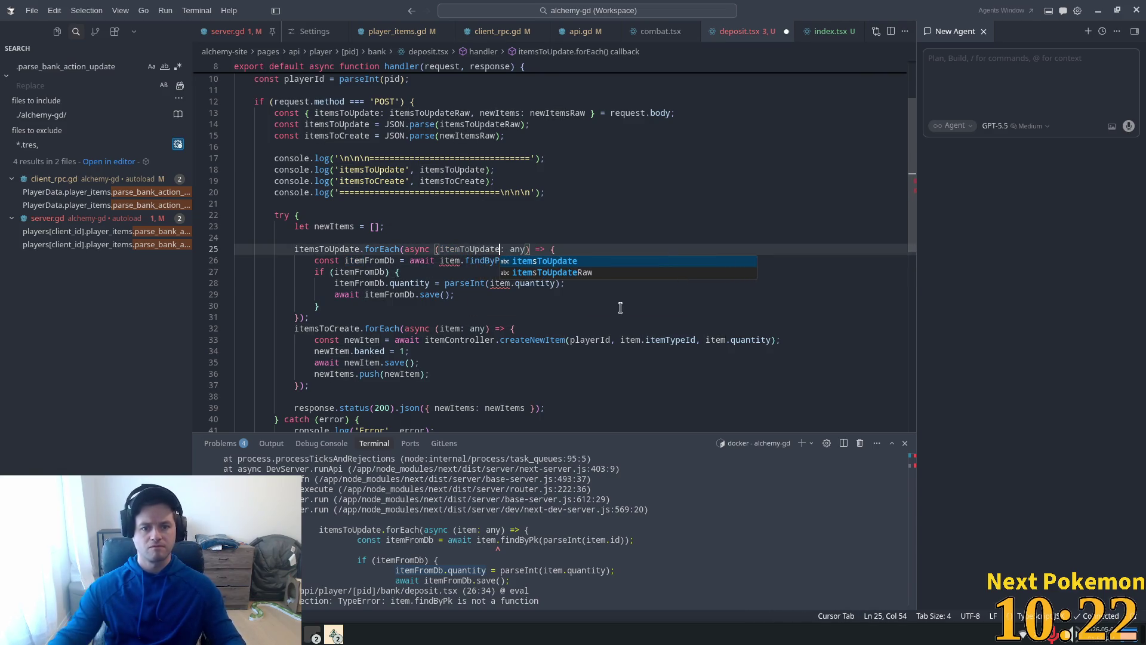
pyautogui.click(512, 226)
pyautogui.doubleClick(470, 249)
pyautogui.hotkey('ctrl', 'c')
pyautogui.doubleClick(448, 260)
pyautogui.hotkey('ctrl', 'v')
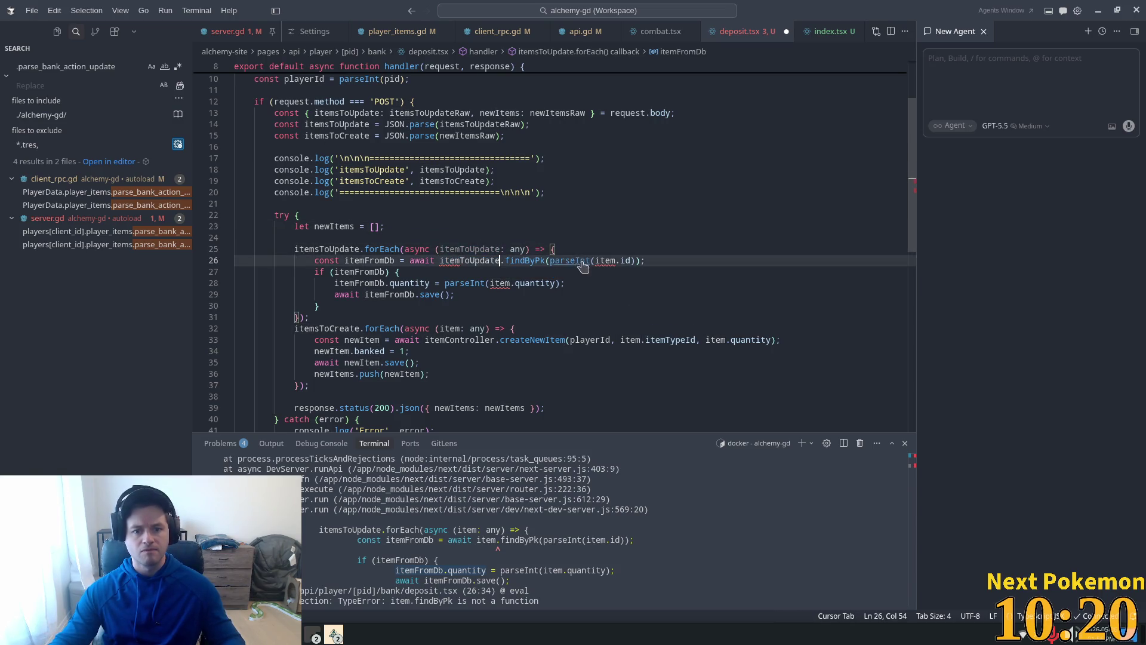
pyautogui.doubleClick(606, 261)
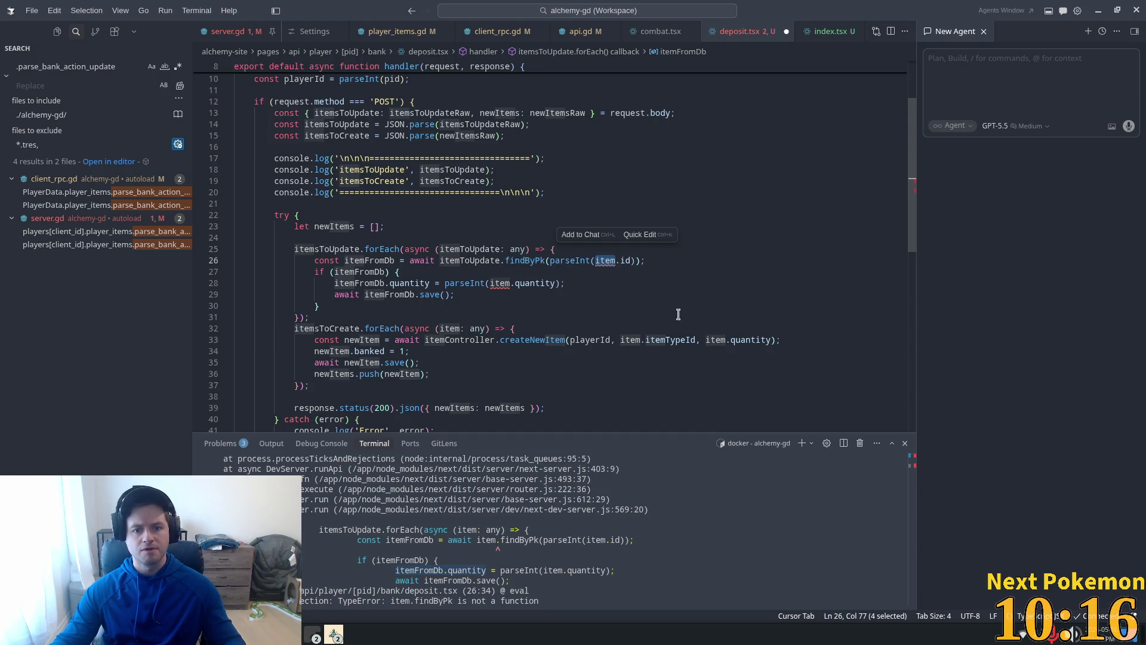
pyautogui.write('itemToUpdate')
pyautogui.press('Tab')
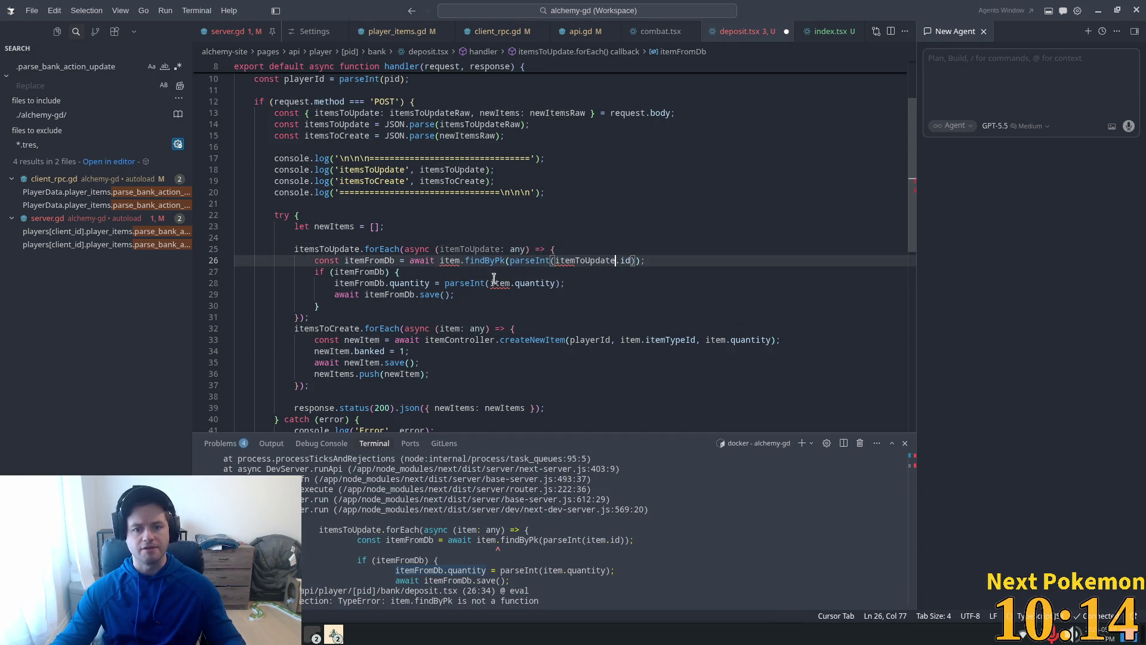
pyautogui.press('Up')
pyautogui.press('Up')
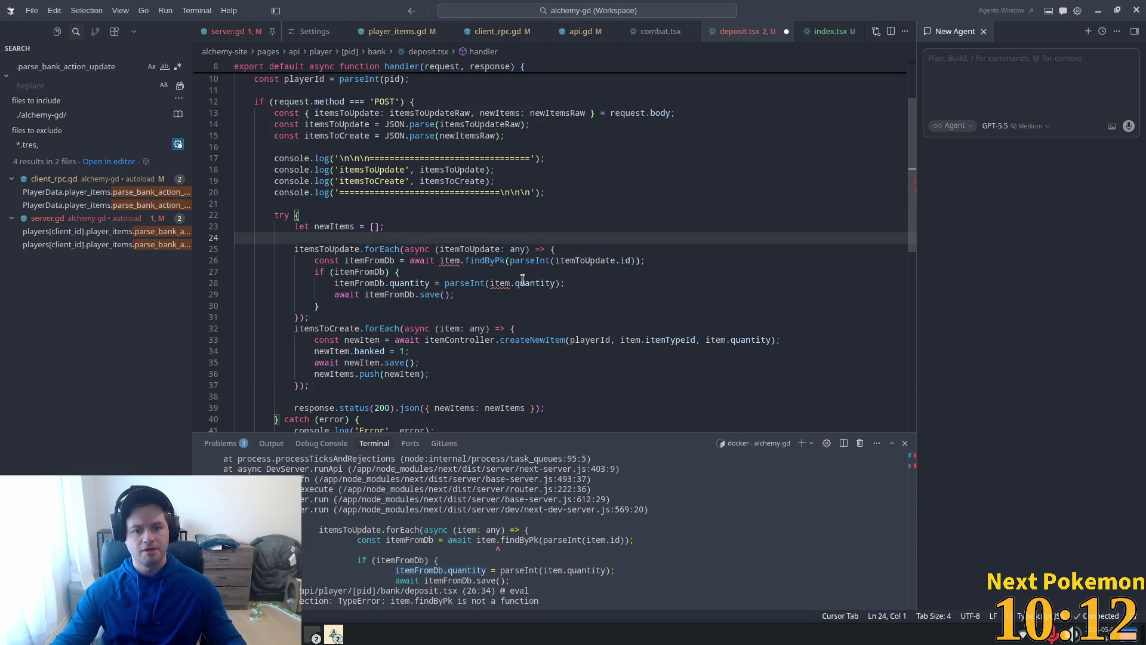
pyautogui.press('Tab')
# Rename the itemsToCreate loop parameter to itemToCreate and update its body on lines 32–33
pyautogui.click(545, 227)
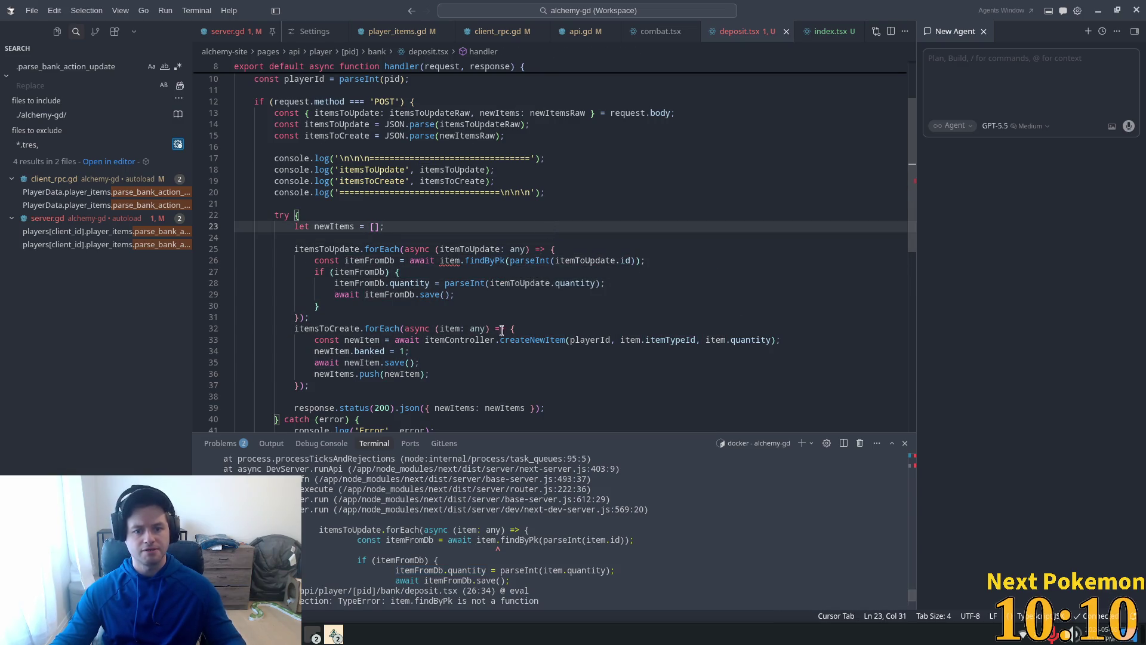
pyautogui.click(429, 339)
pyautogui.click(461, 328)
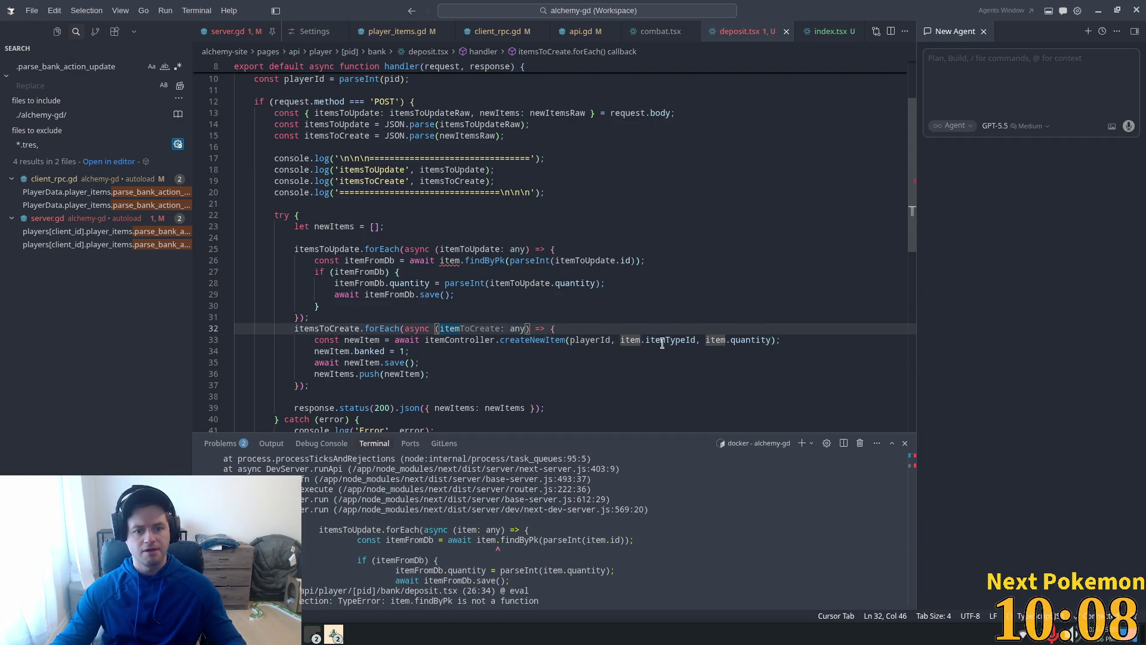
pyautogui.press('Tab')
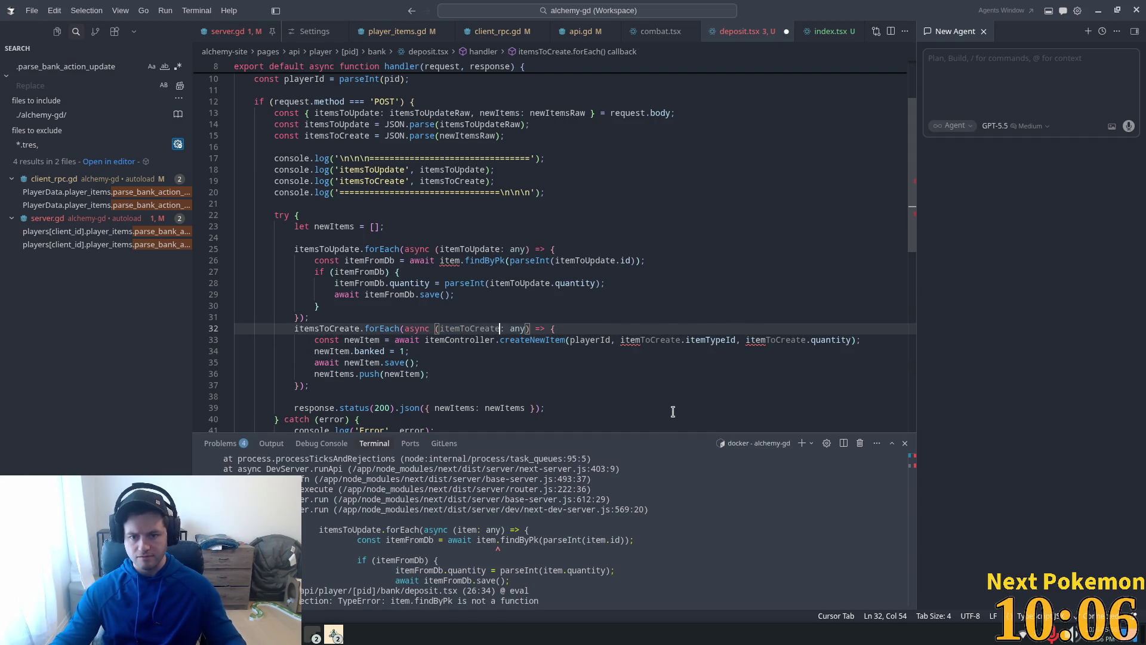
pyautogui.press('Tab')
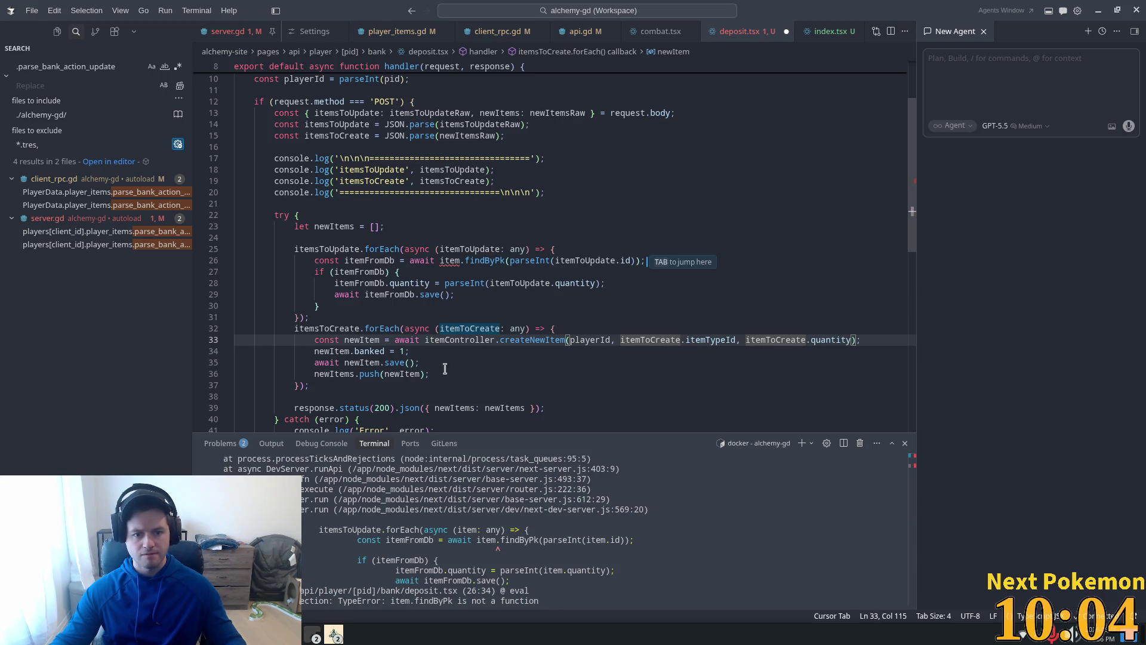
pyautogui.click(473, 352)
pyautogui.click(600, 340)
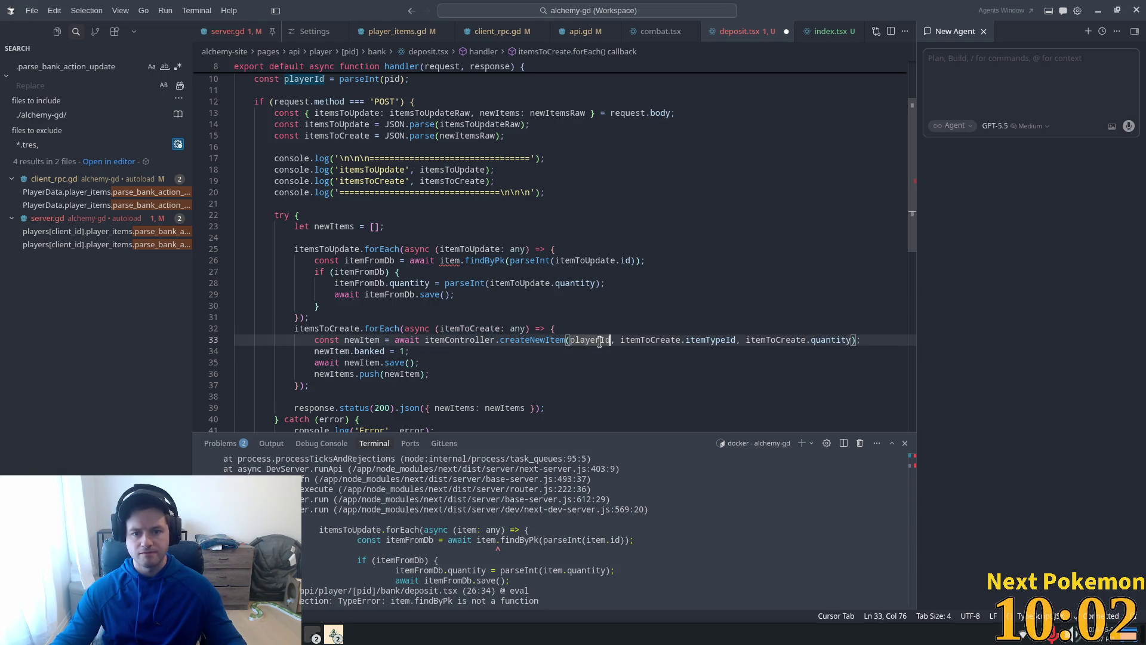
pyautogui.click(490, 362)
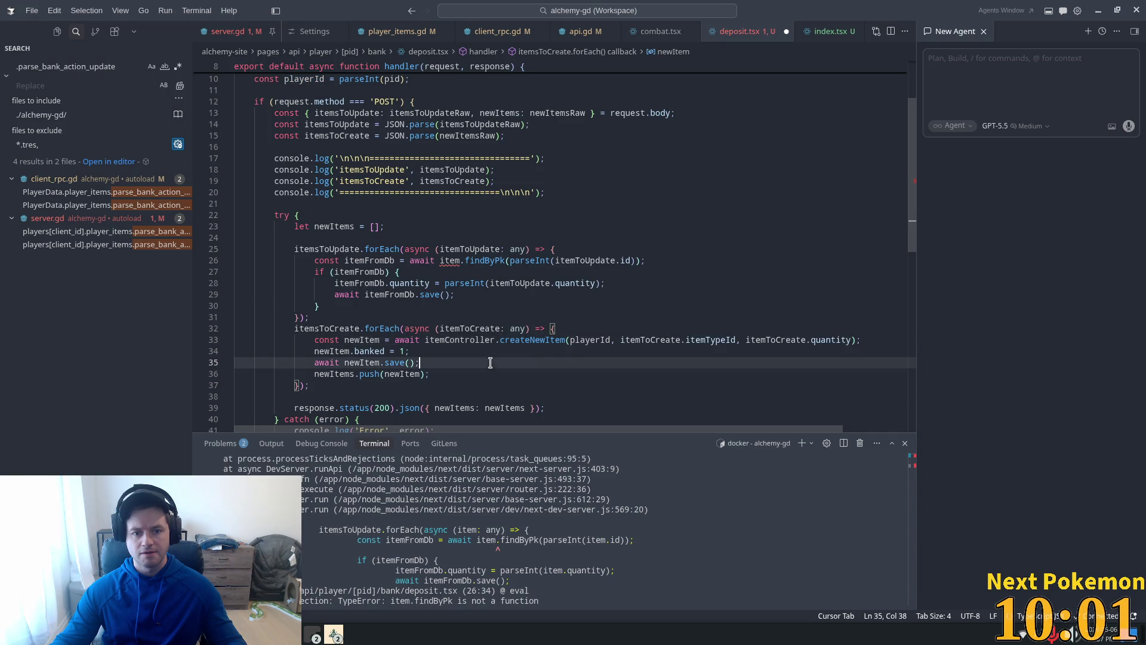
pyautogui.click(476, 264)
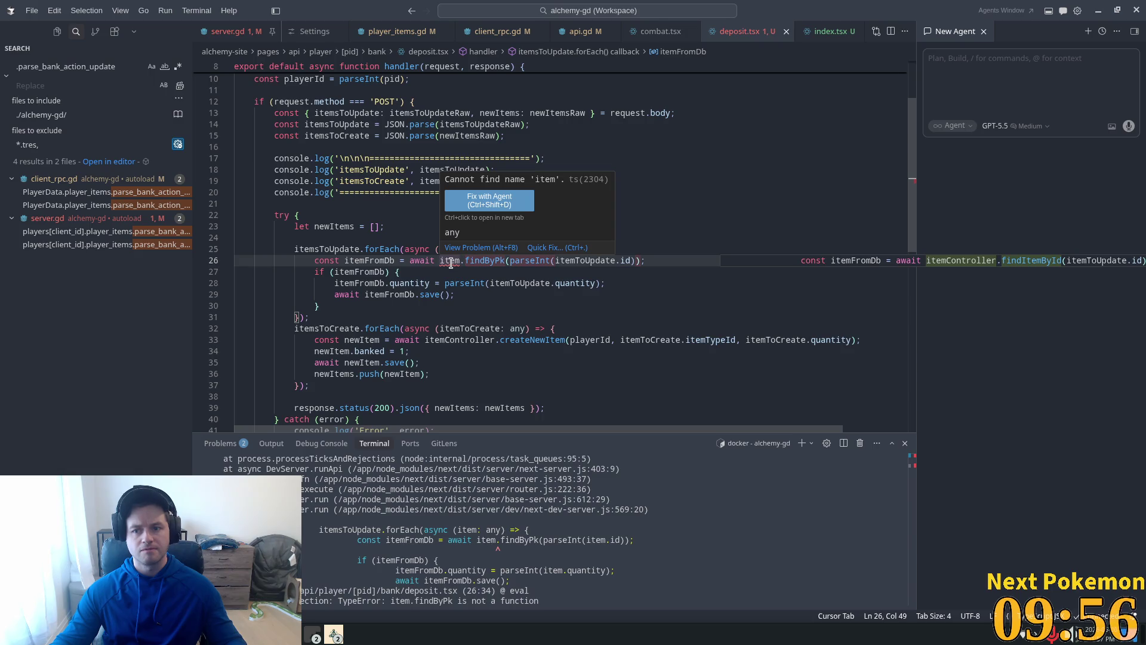
# Accept the findItemById lookup on line 26 and the suggested import of item from init-models
pyautogui.press('Tab')
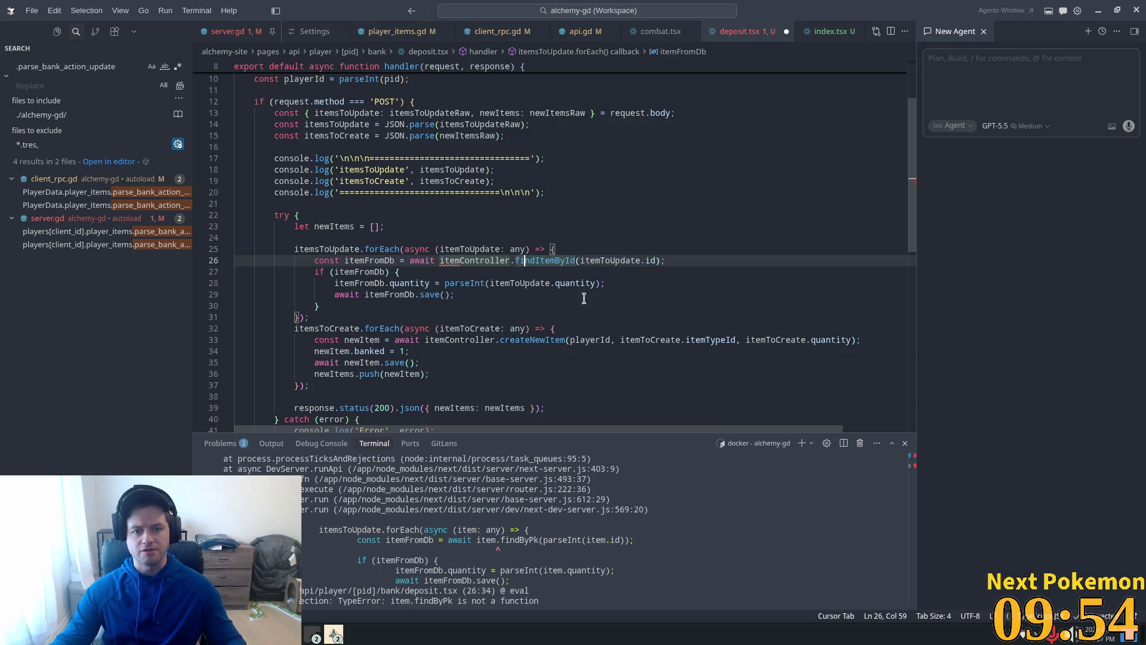
pyautogui.rightClick(462, 267)
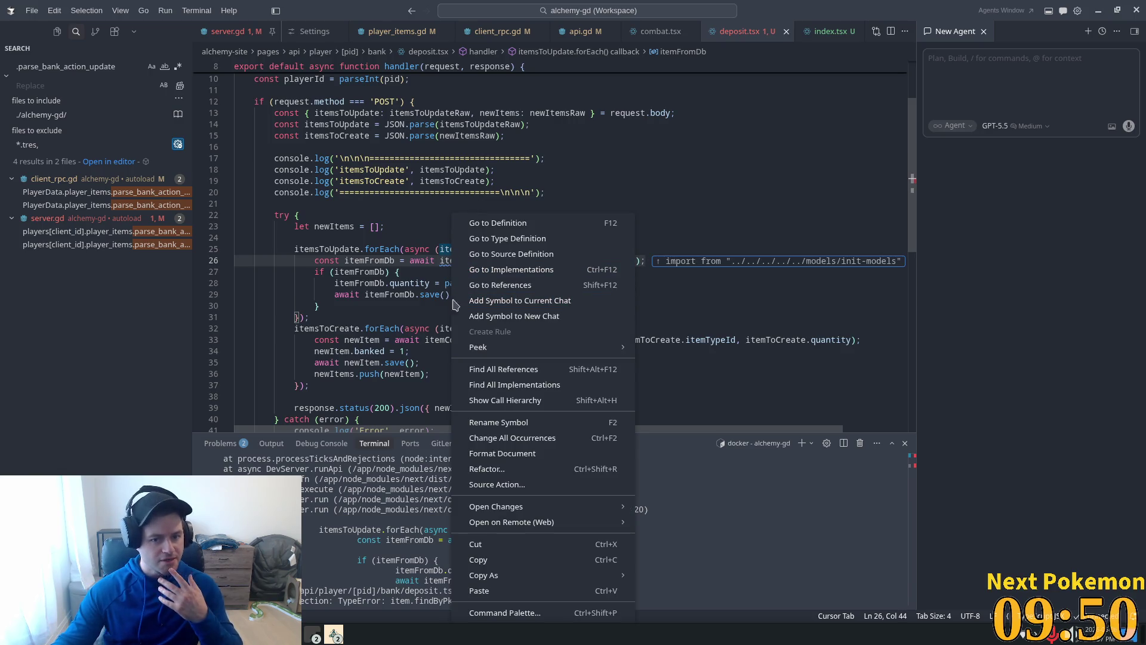
pyautogui.press('Escape')
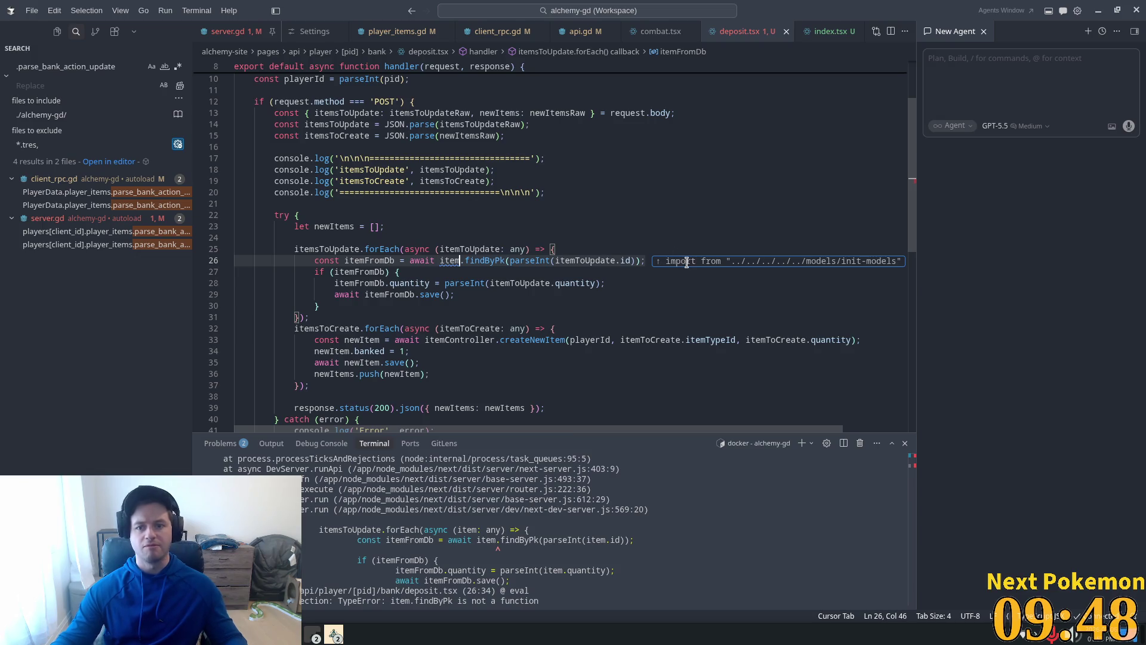
pyautogui.press('Tab')
pyautogui.press('Down')
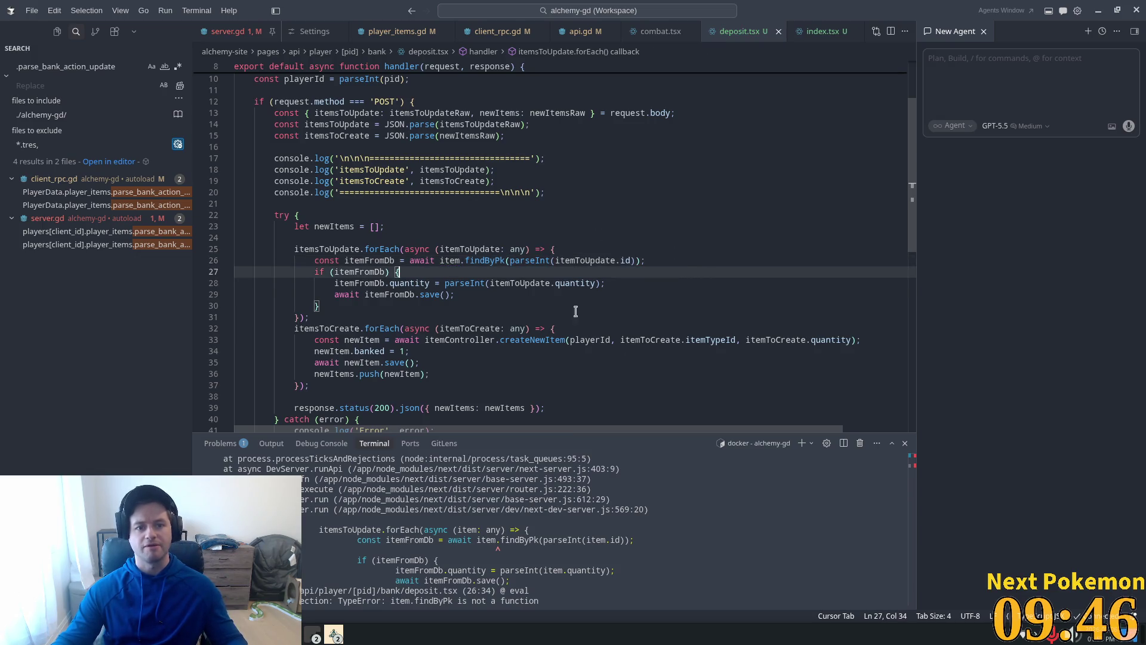
pyautogui.scroll(3, 576, 312)
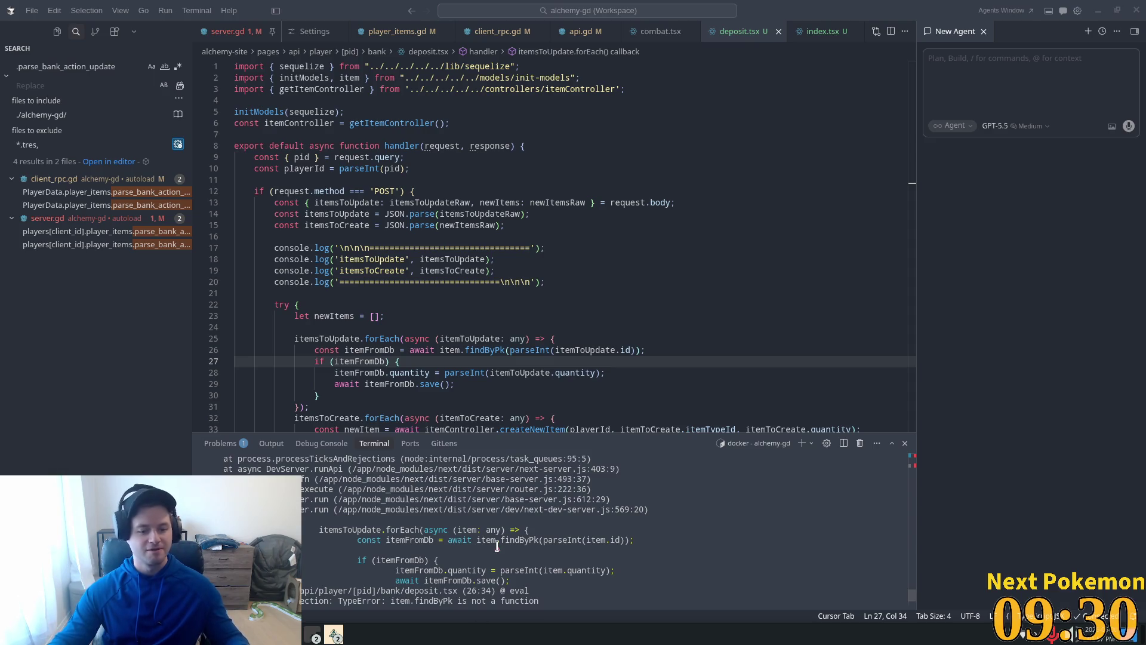
# Launch Firefox from the application launcher
pyautogui.press('super')
pyautogui.write('firef')
pyautogui.press('Escape')
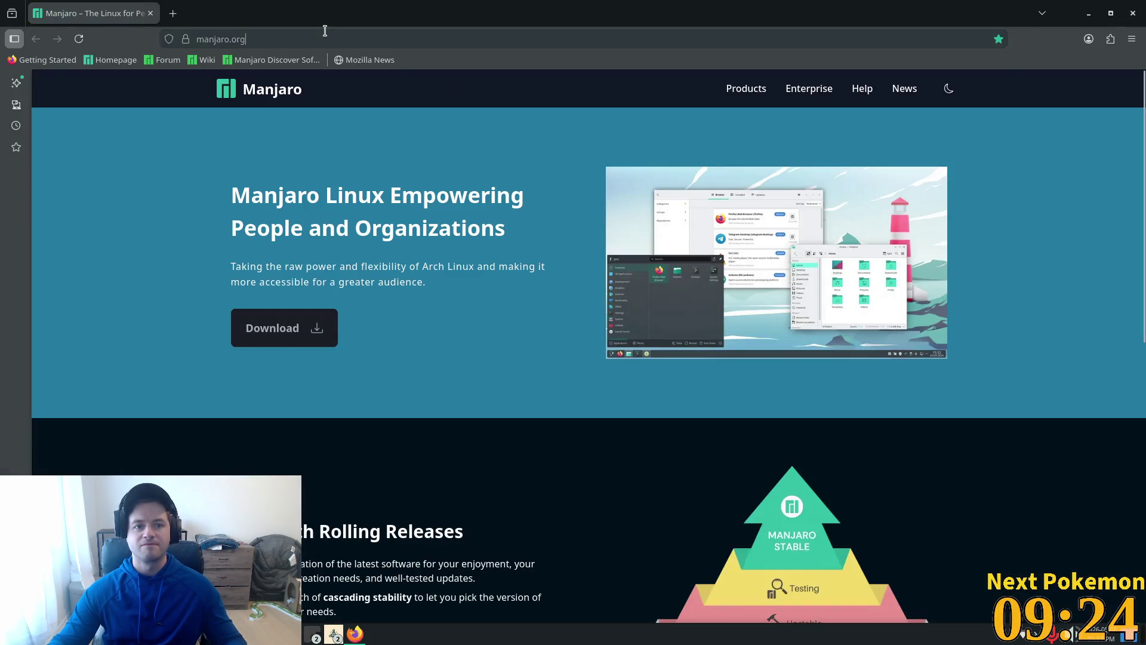
pyautogui.hotkey('ctrl', 'l')
pyautogui.write('https://www.youtube.com/watch?v=RIpSjXzkgyo')
pyautogui.press('Return')
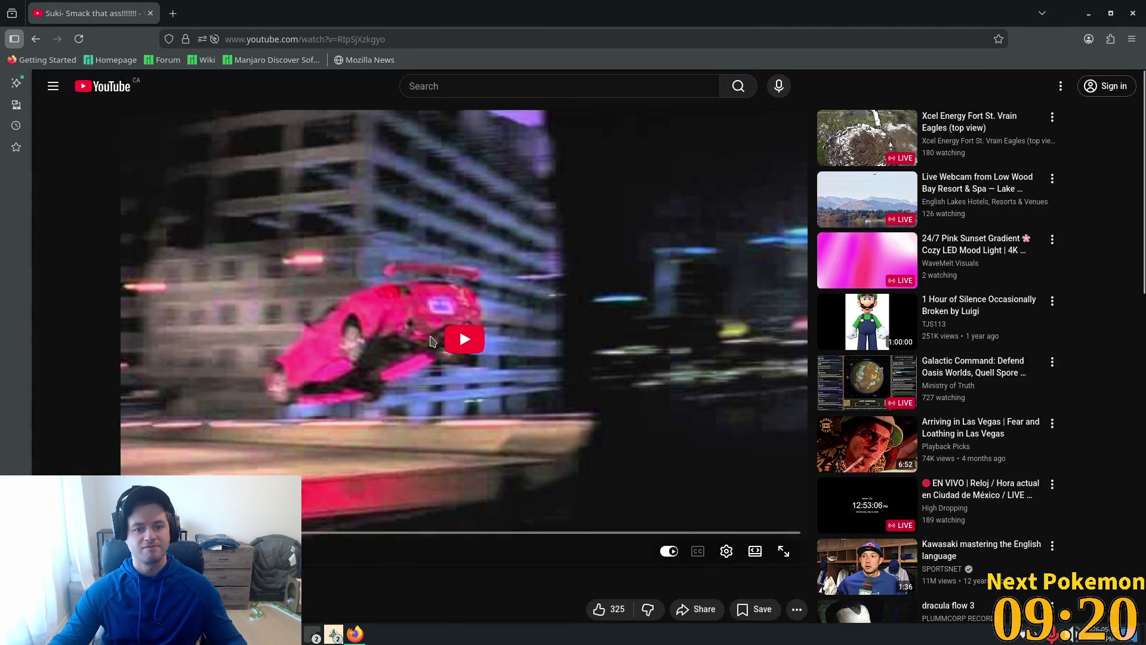
pyautogui.click(431, 340)
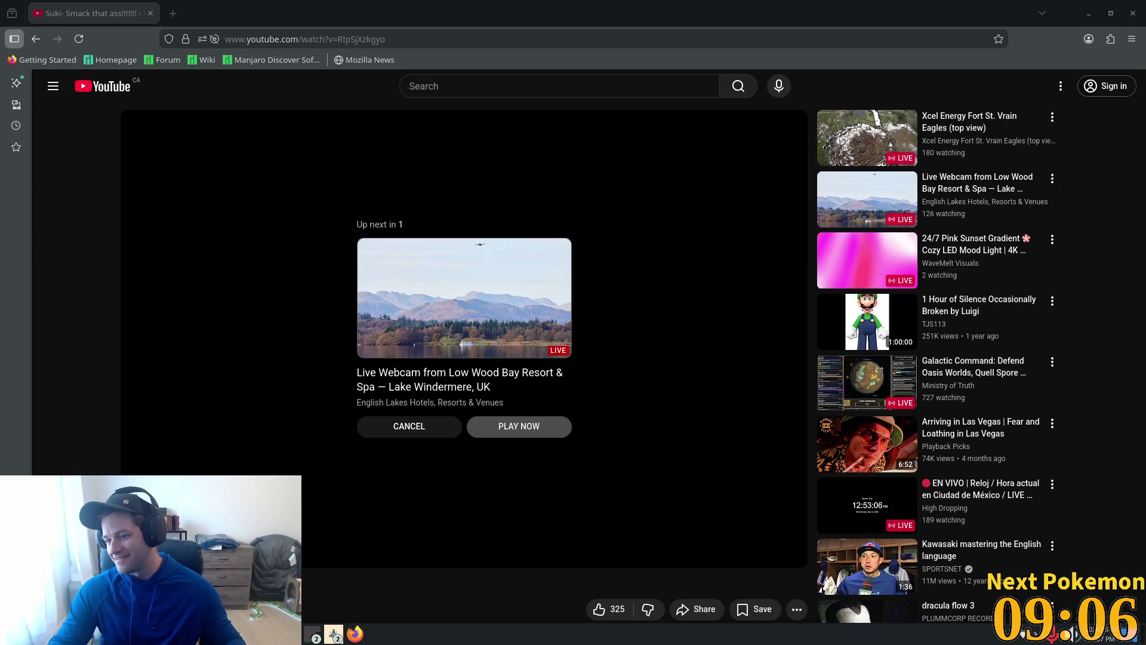
# Paste the copied YouTube Shorts link, play the Short, then return to Cursor
pyautogui.click(350, 39)
pyautogui.write('https://www.youtube.com/shorts/-TKbOQES6Qc')
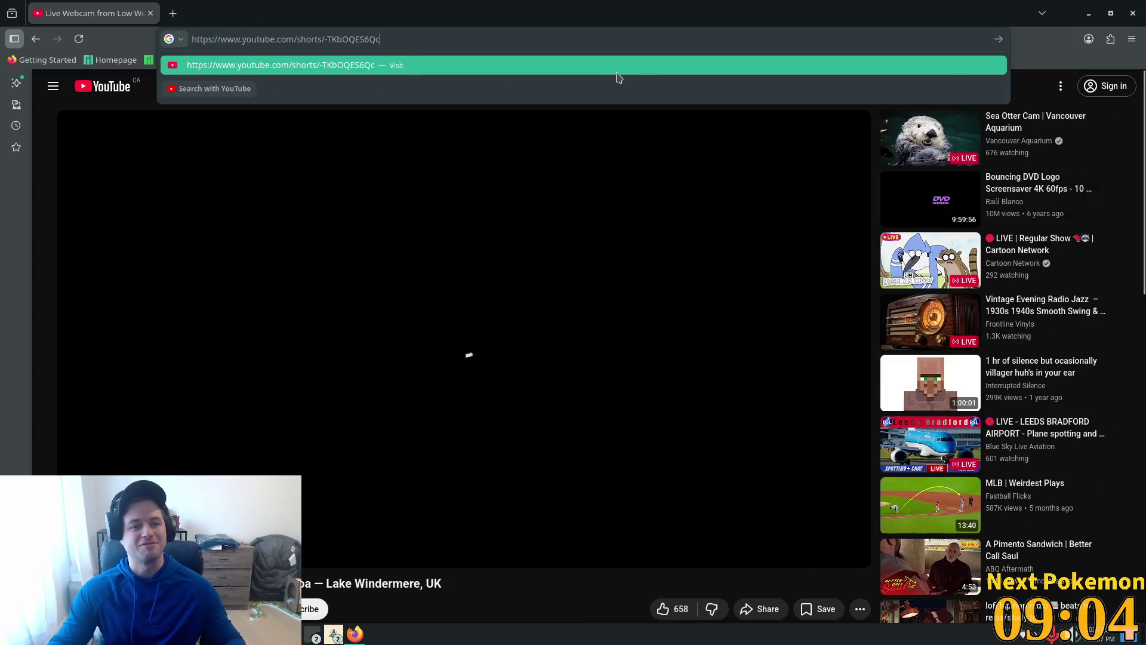
pyautogui.press('Return')
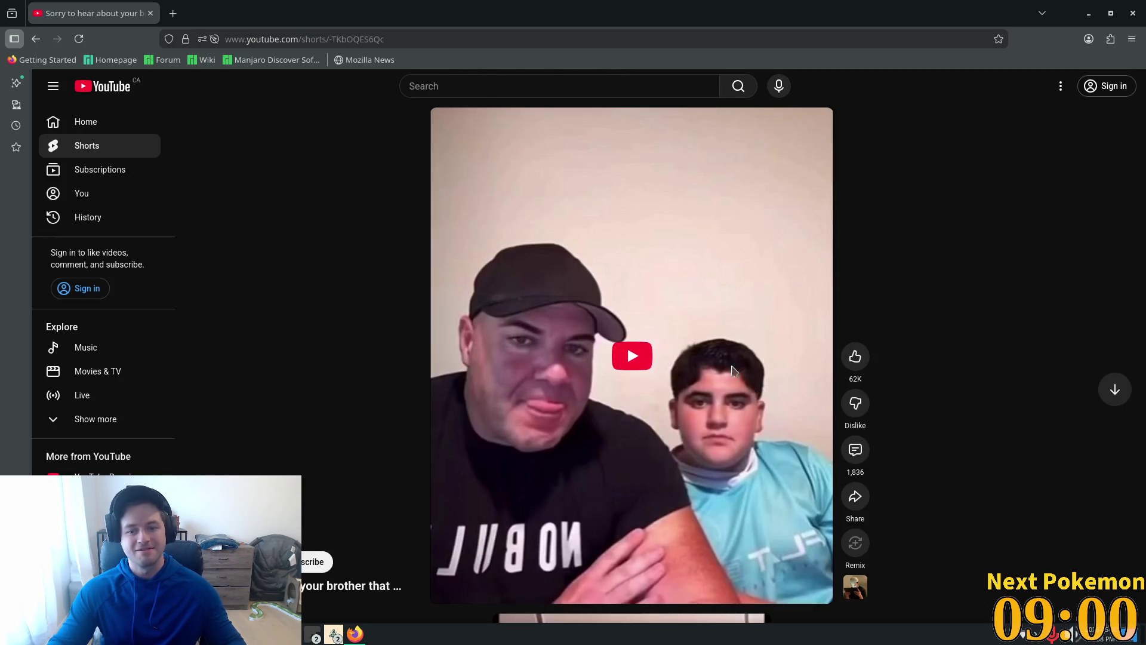
pyautogui.click(642, 359)
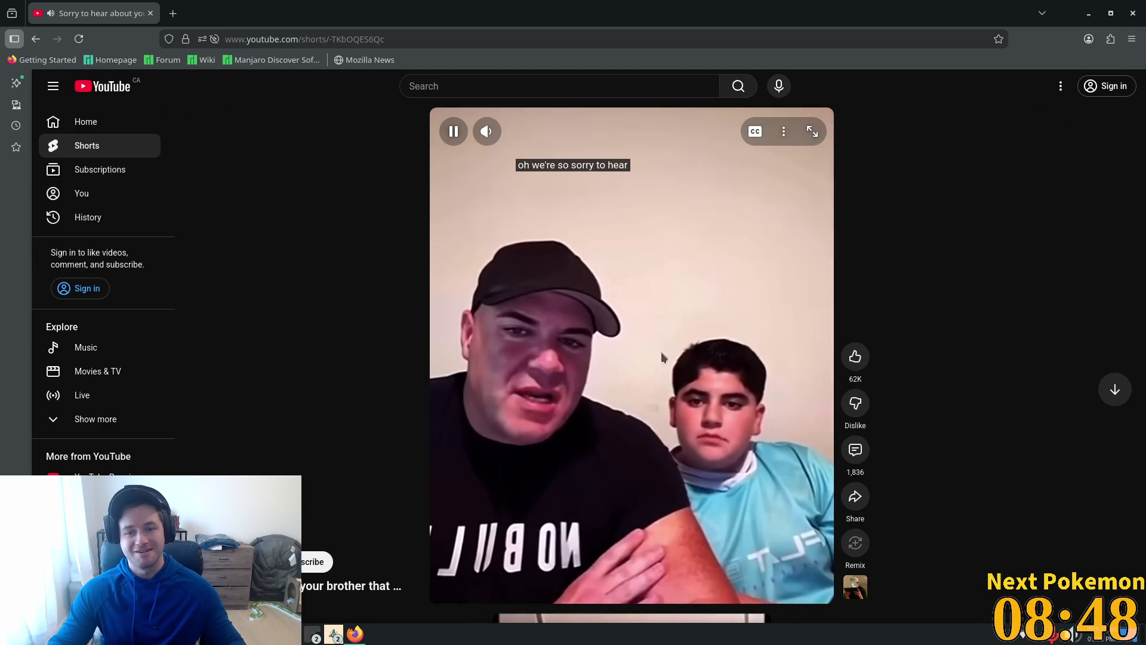
pyautogui.moveTo(488, 133)
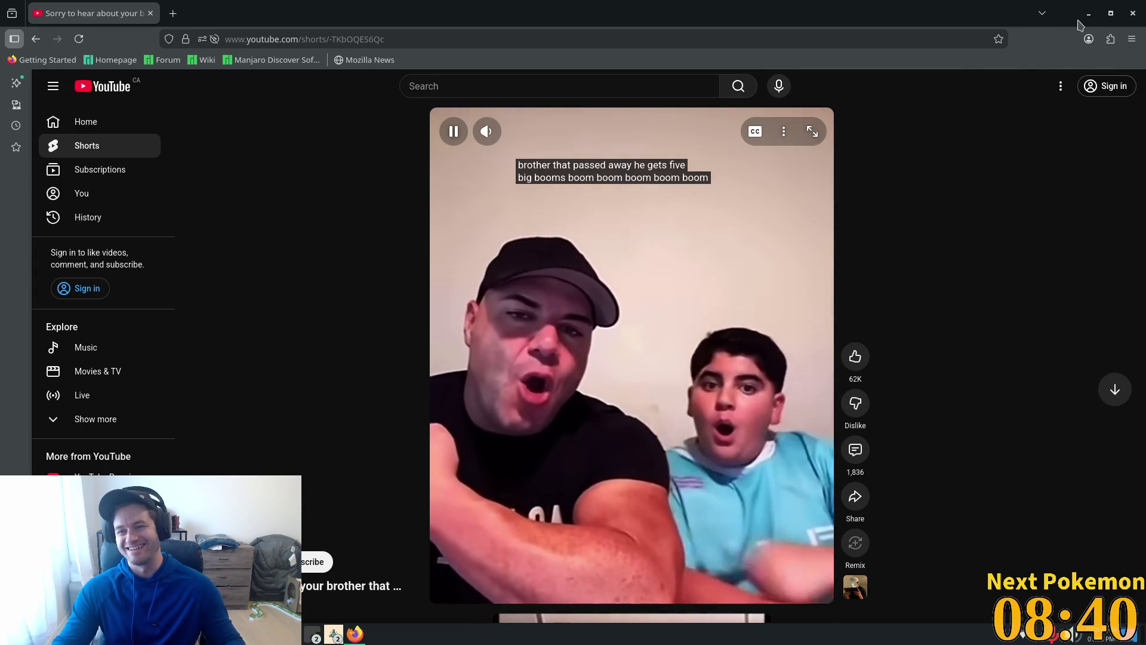
pyautogui.hotkey('alt', 'Tab')
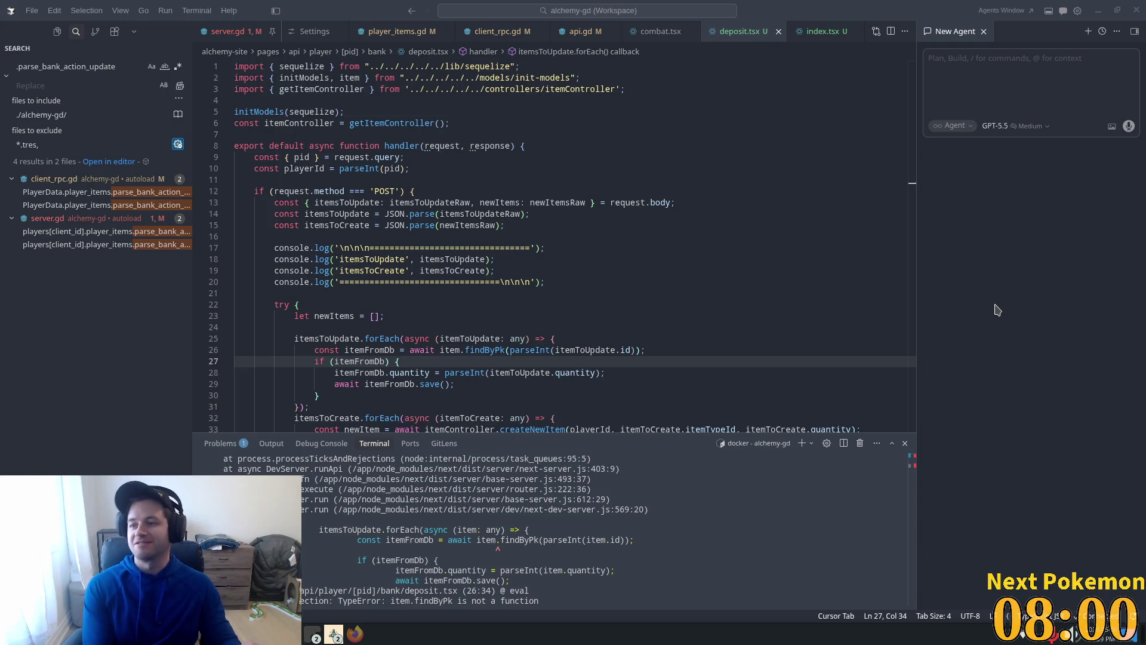
pyautogui.click(615, 237)
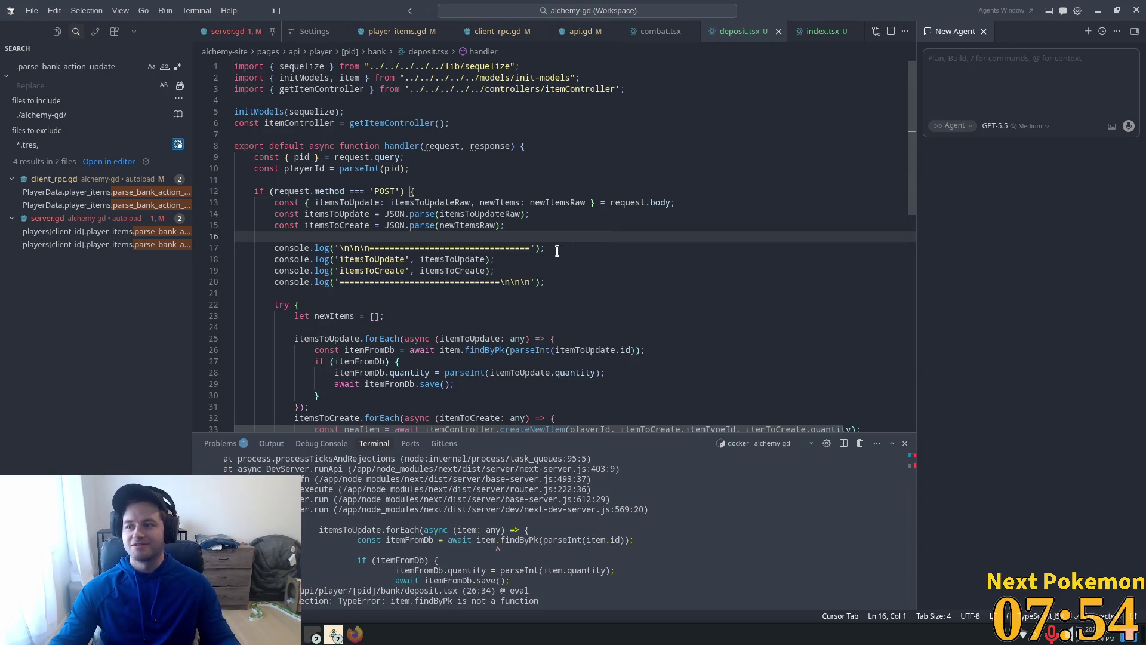
pyautogui.scroll(-6, 557, 251)
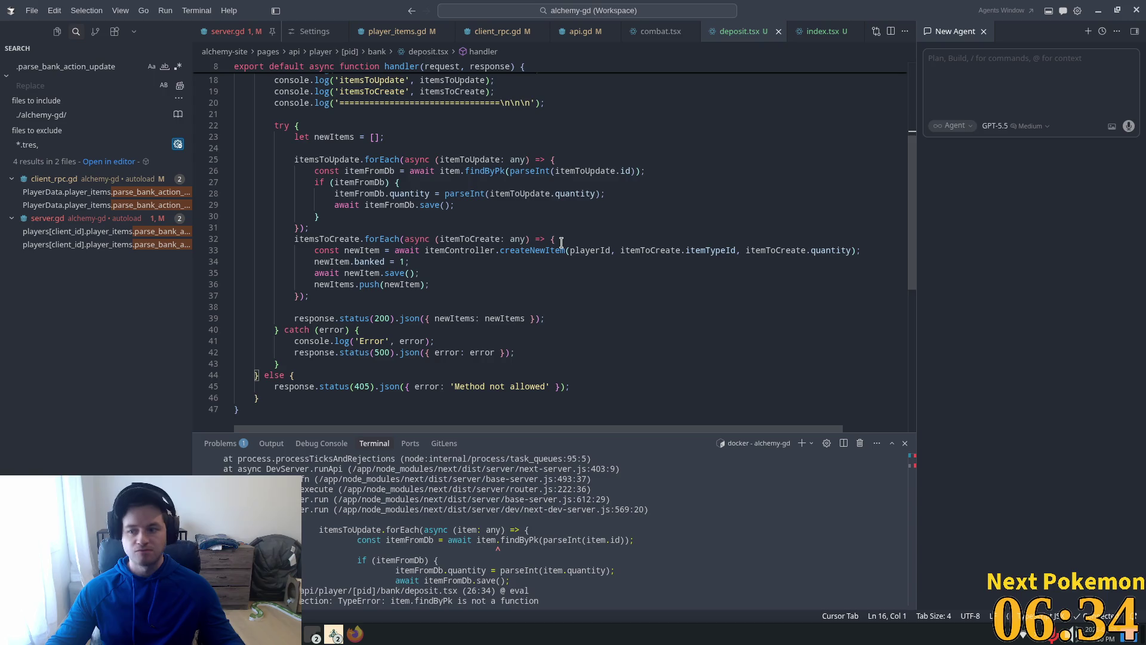
pyautogui.click(440, 205)
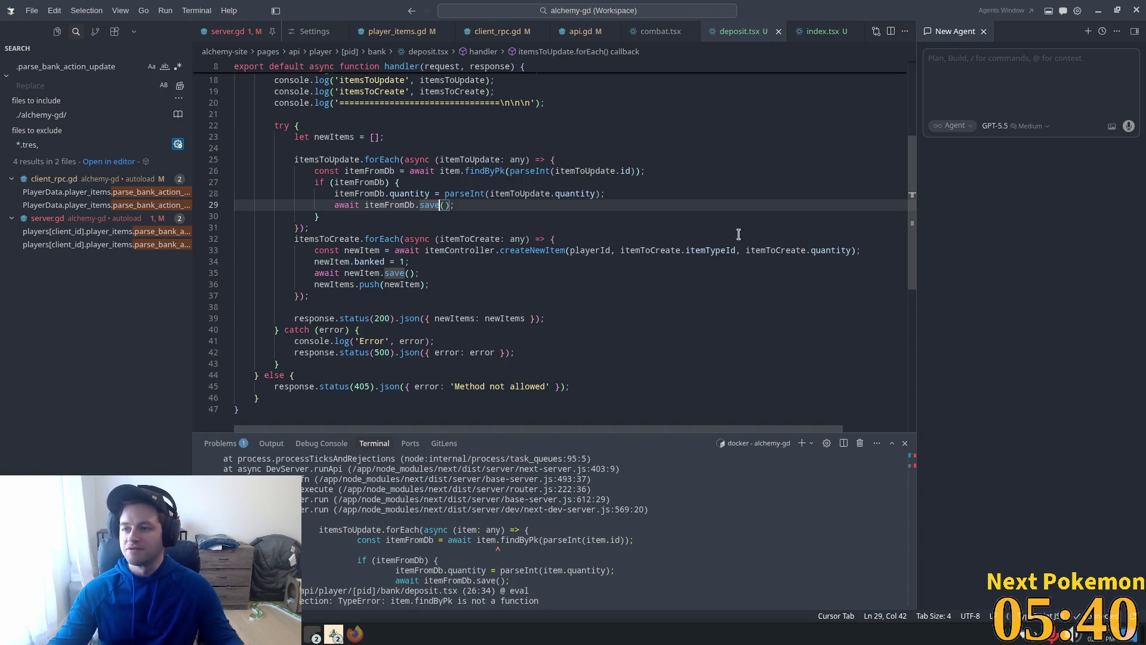
pyautogui.click(519, 227)
pyautogui.click(519, 206)
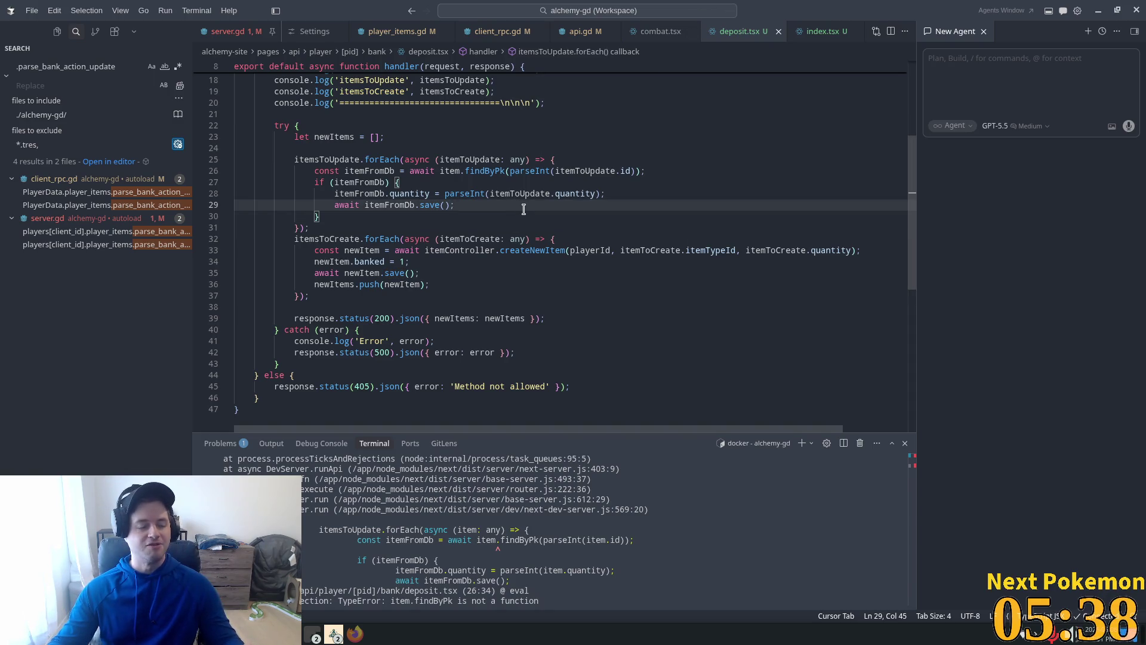
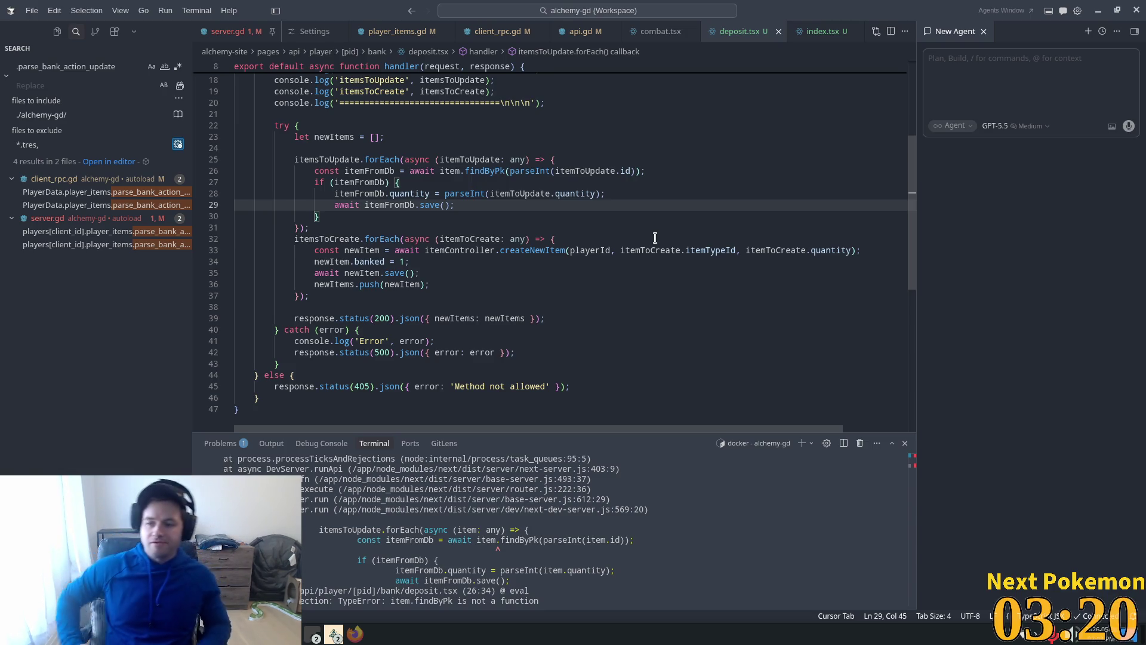
# Review the update and create loops and the success response on line 39 of deposit.tsx
pyautogui.click(552, 224)
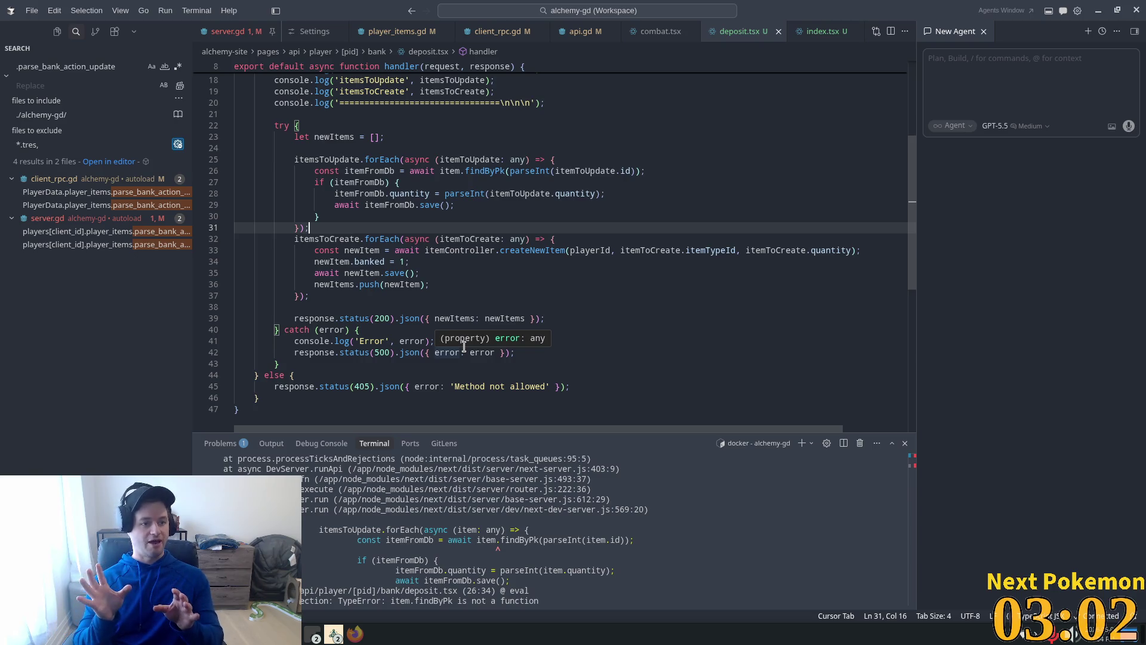
pyautogui.click(429, 239)
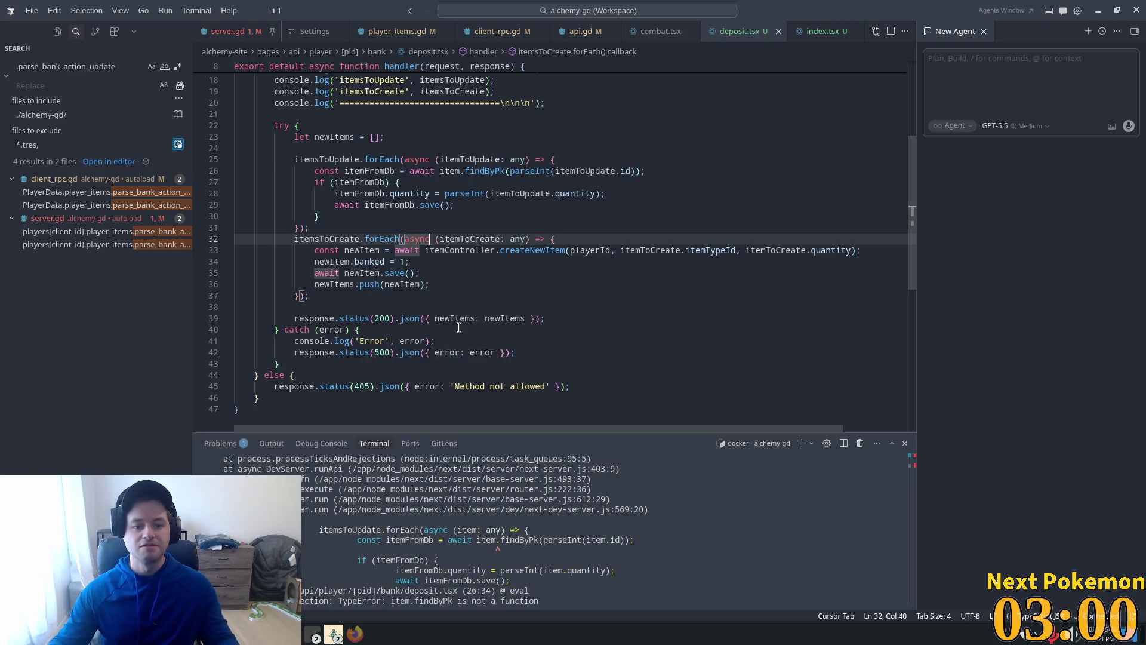
pyautogui.press('Down')
pyautogui.press('Down')
pyautogui.press('Down')
pyautogui.scroll(2, 477, 318)
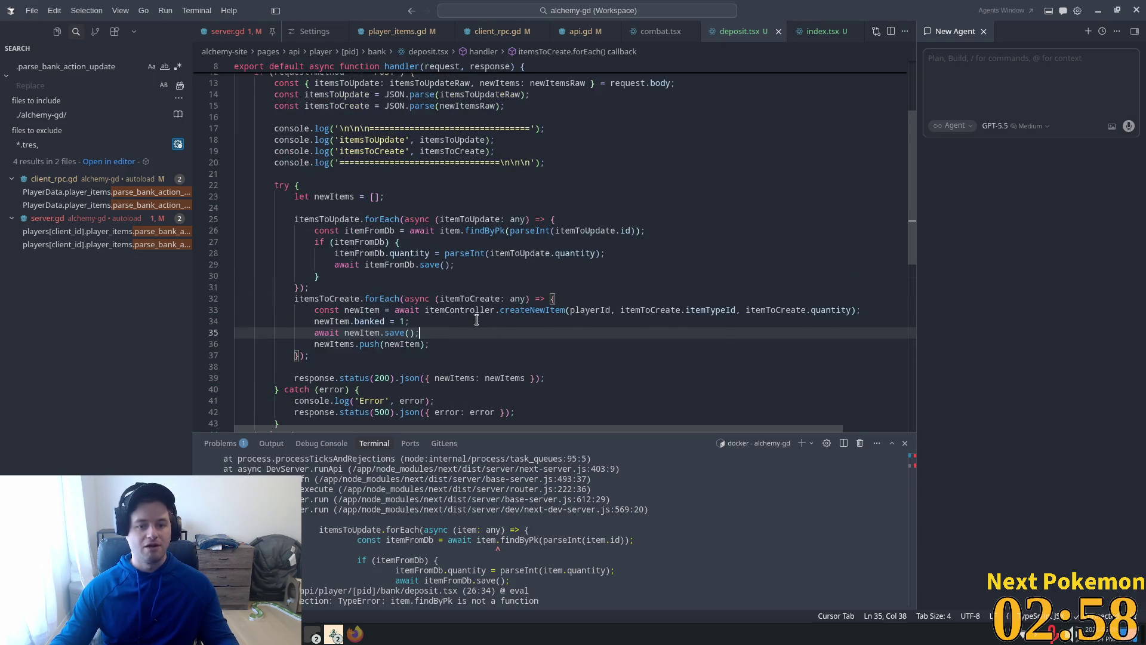
pyautogui.scroll(-4, 490, 317)
pyautogui.click(434, 258)
pyautogui.click(425, 254)
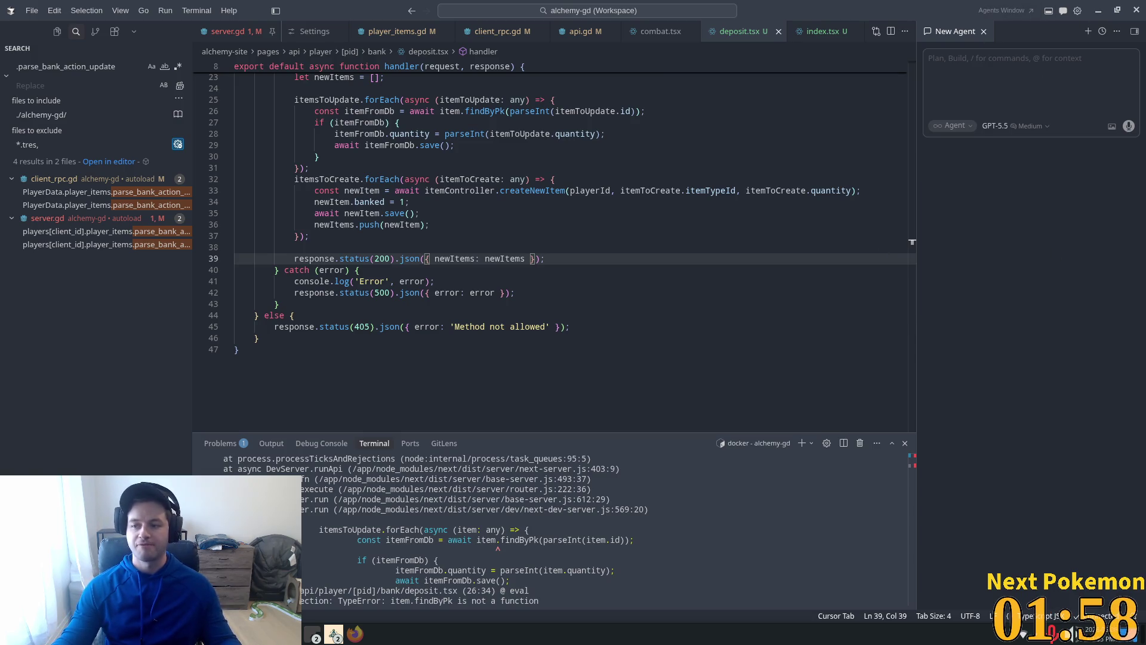
# Check the line 42 error response and line 28 quantity parsing, then return to Godot
pyautogui.click(487, 235)
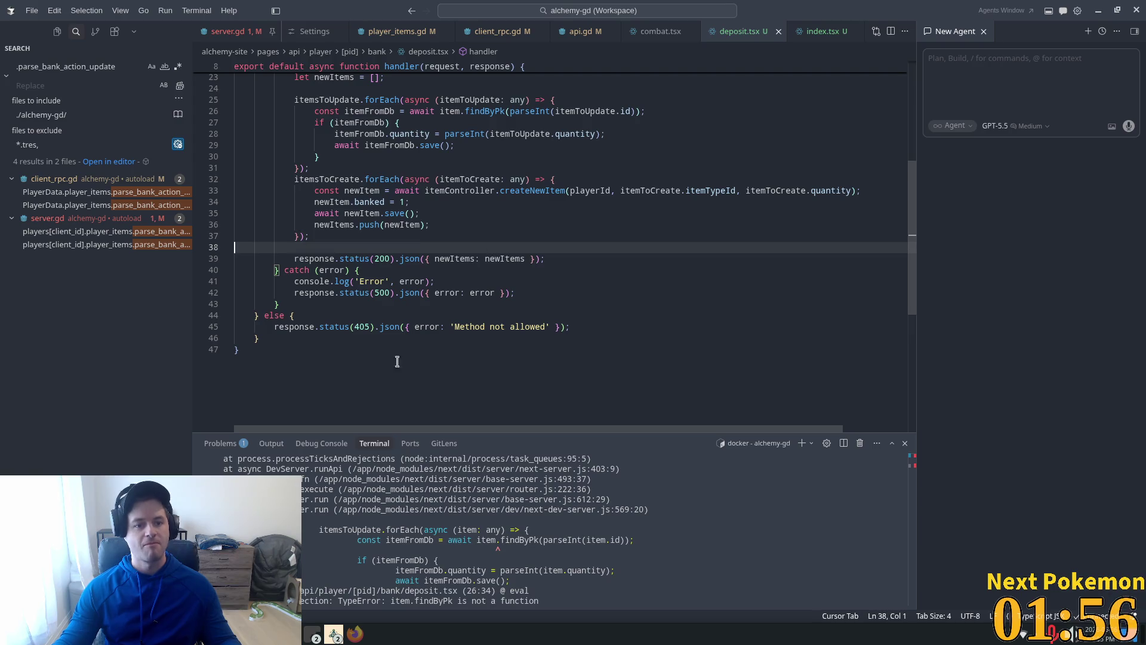
pyautogui.scroll(1, 377, 350)
pyautogui.click(390, 322)
pyautogui.scroll(3, 390, 319)
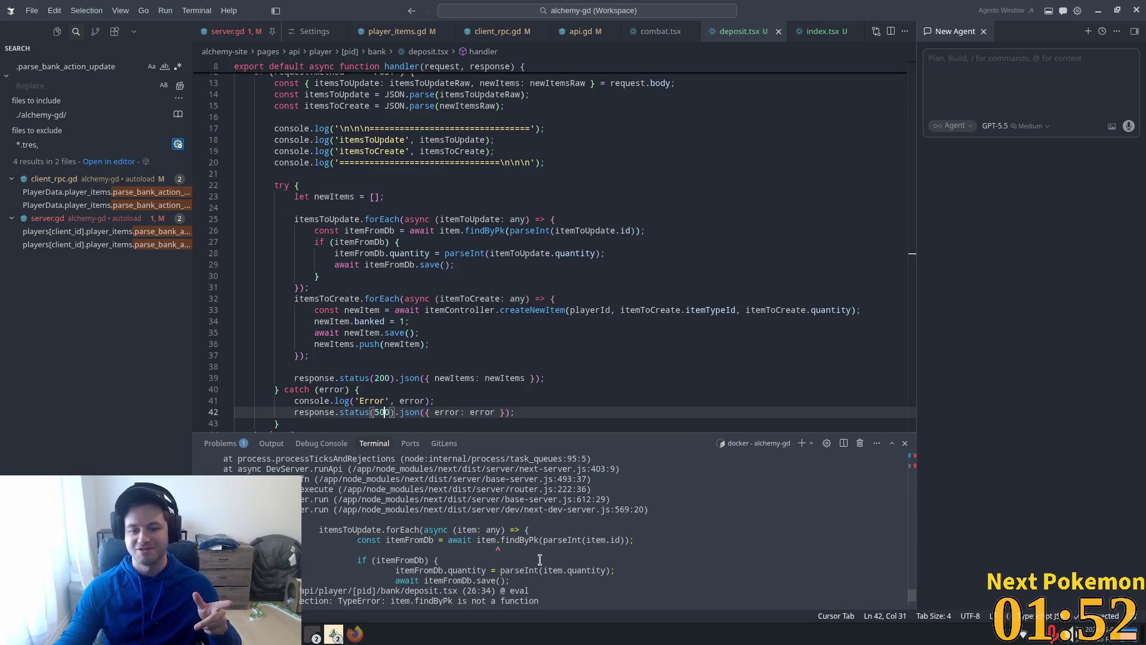
pyautogui.click(549, 254)
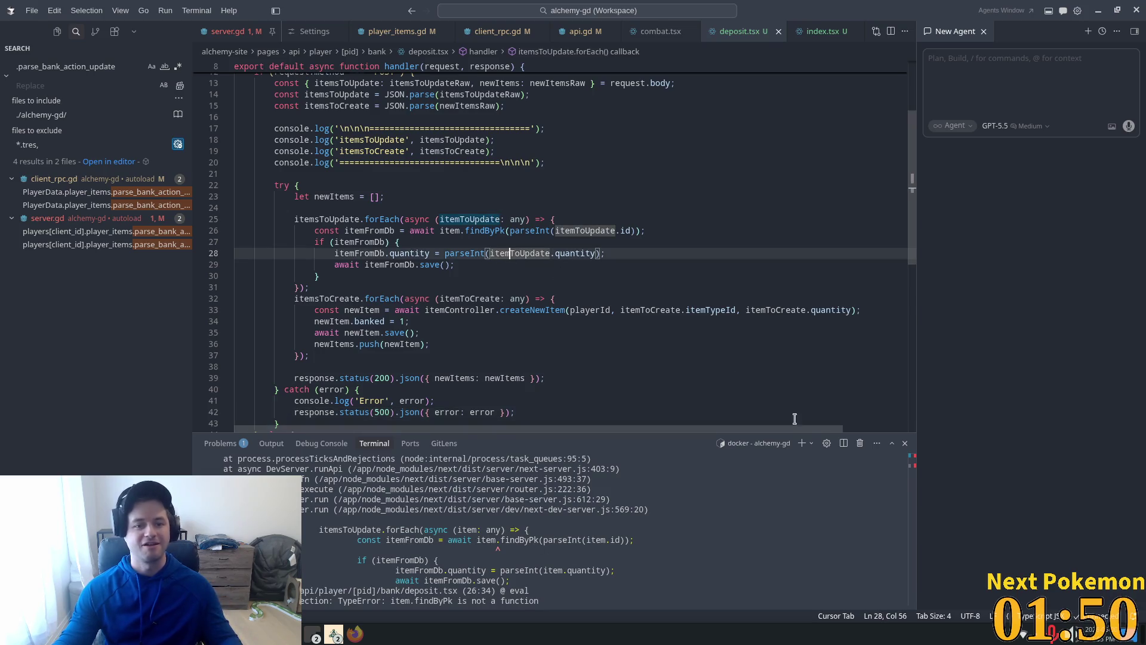
pyautogui.click(550, 219)
pyautogui.scroll(-3, 585, 251)
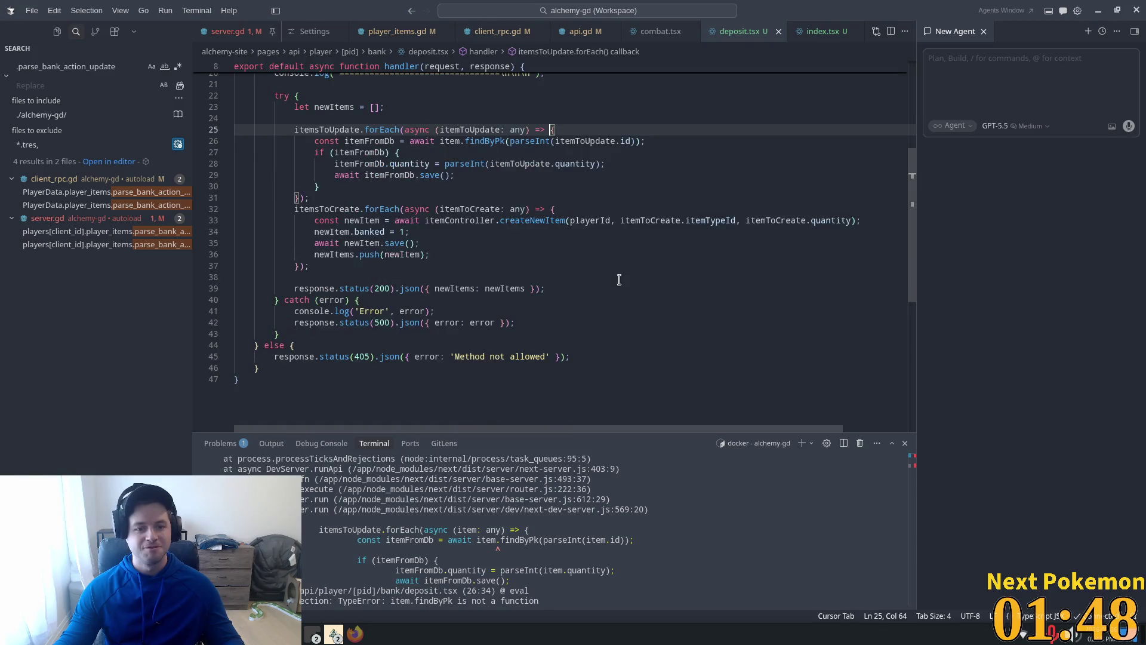
pyautogui.hotkey('alt', 'Tab')
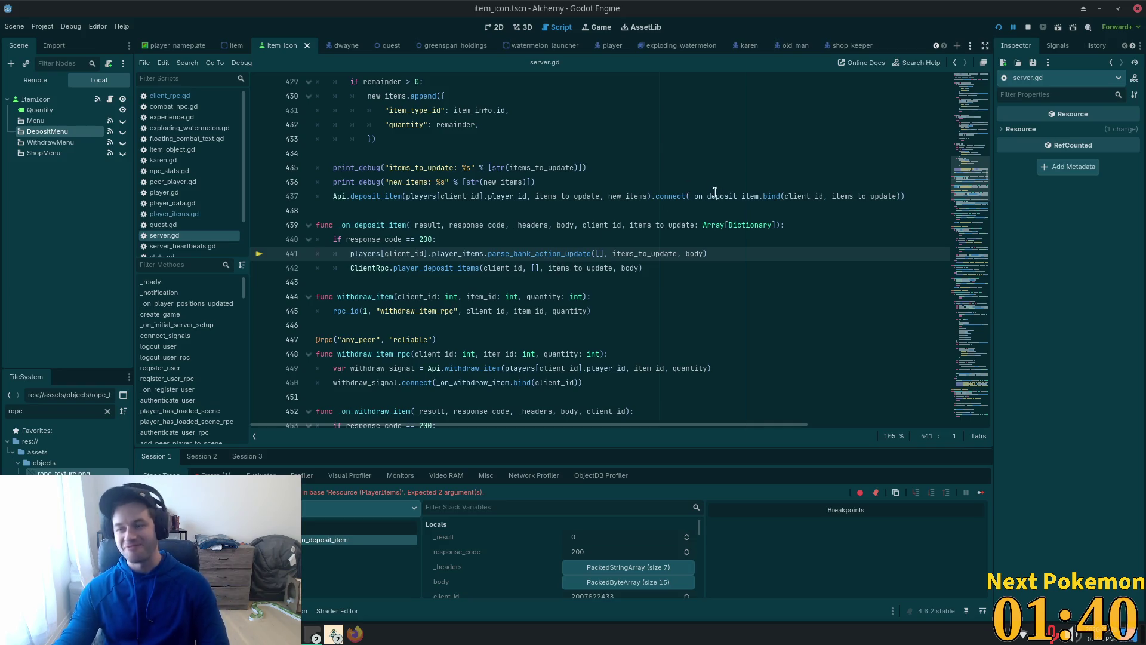
# Restart the debug game, move its window aside, and rerun the Alchemy project with F5
pyautogui.click(997, 28)
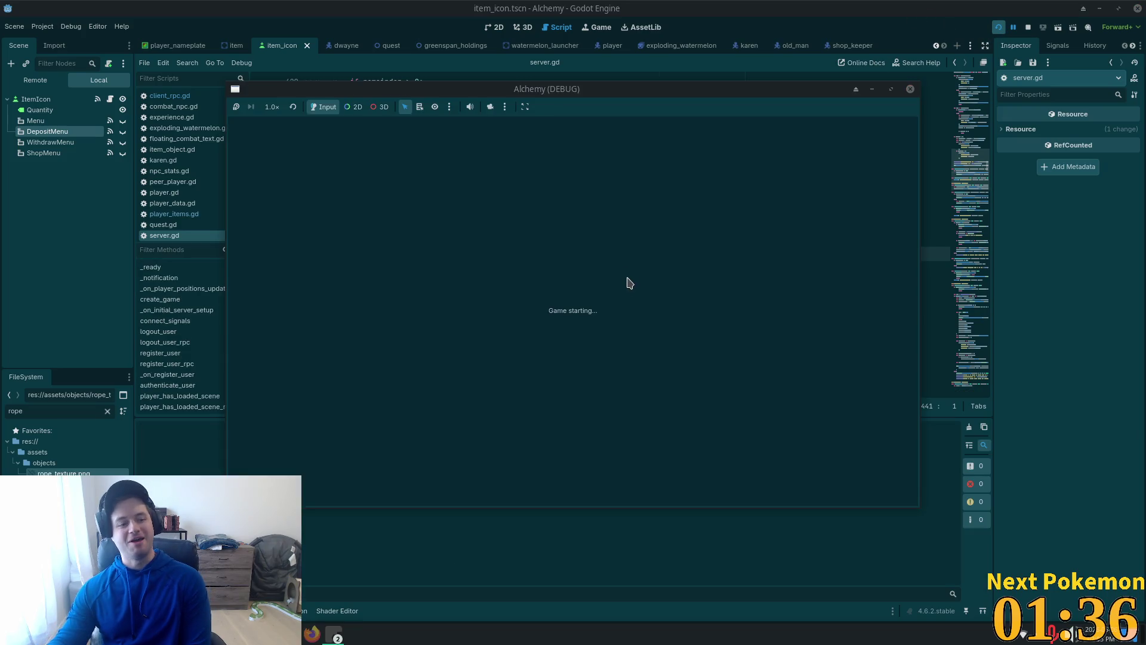
pyautogui.moveTo(447, 105); pyautogui.dragTo(246, 23)
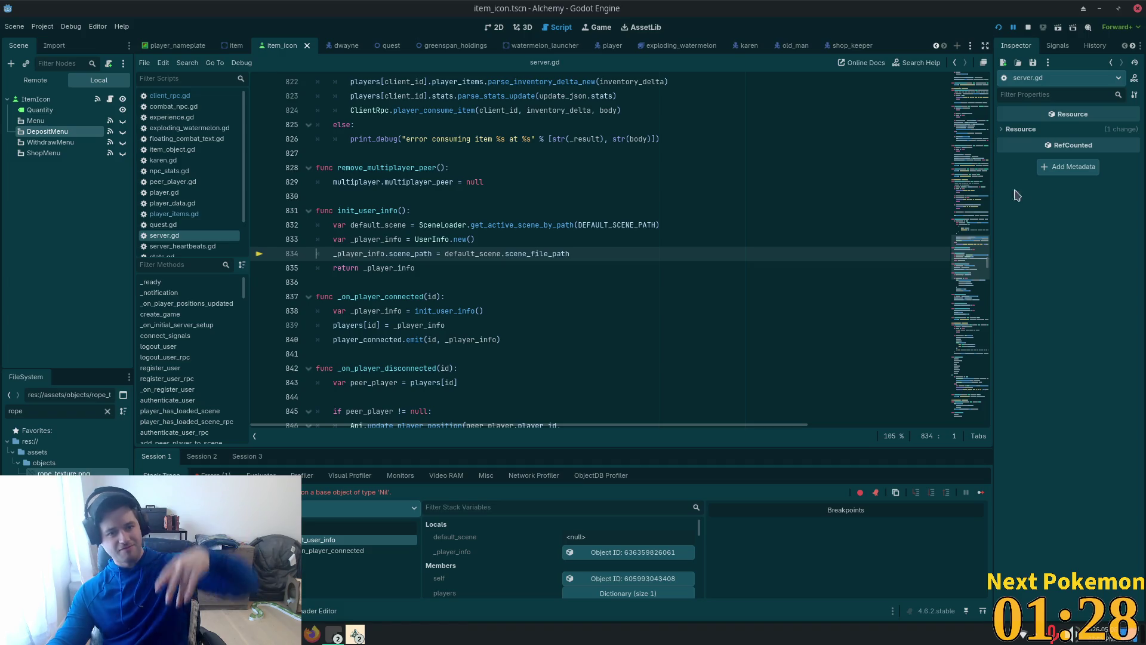
pyautogui.click(576, 224)
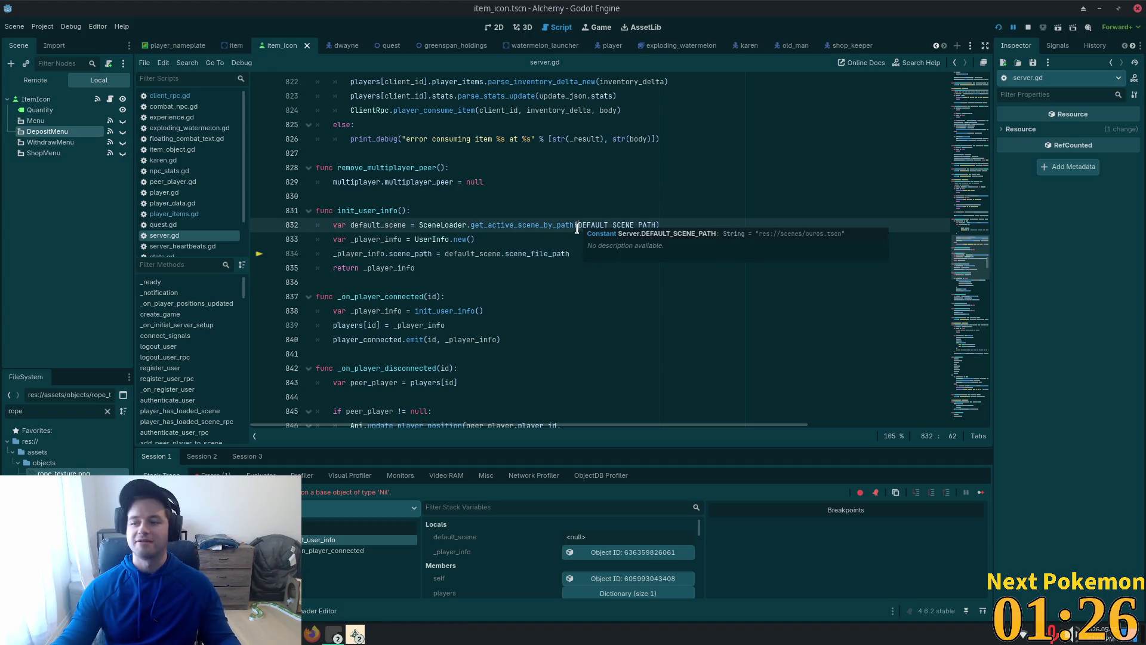
pyautogui.click(500, 234)
pyautogui.click(491, 209)
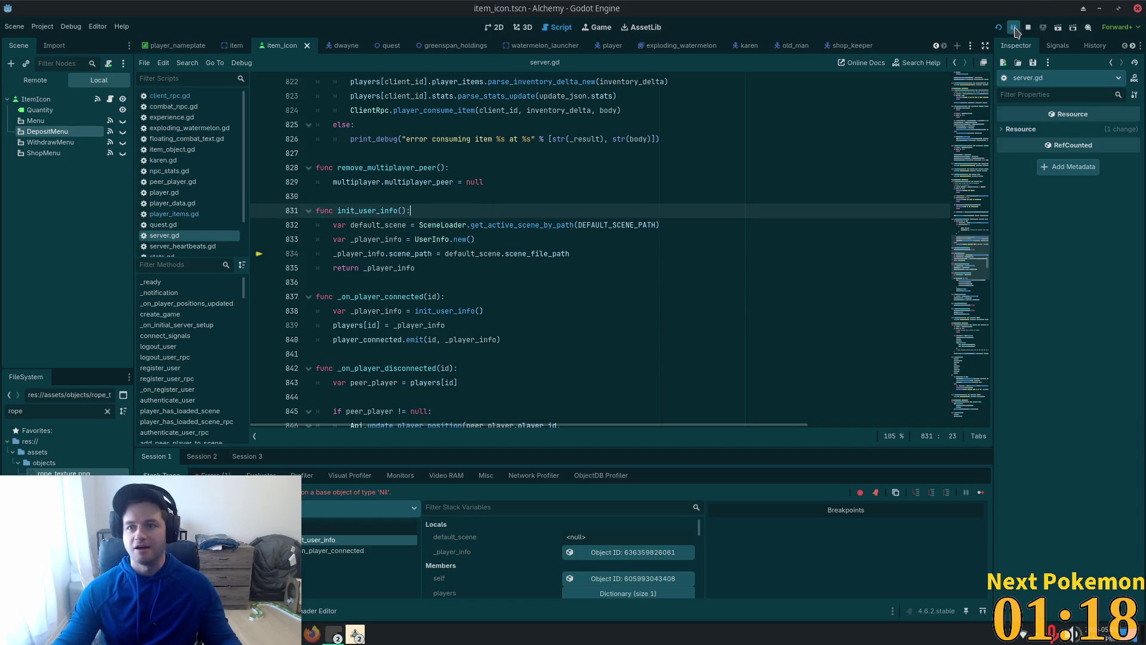
pyautogui.press('F5')
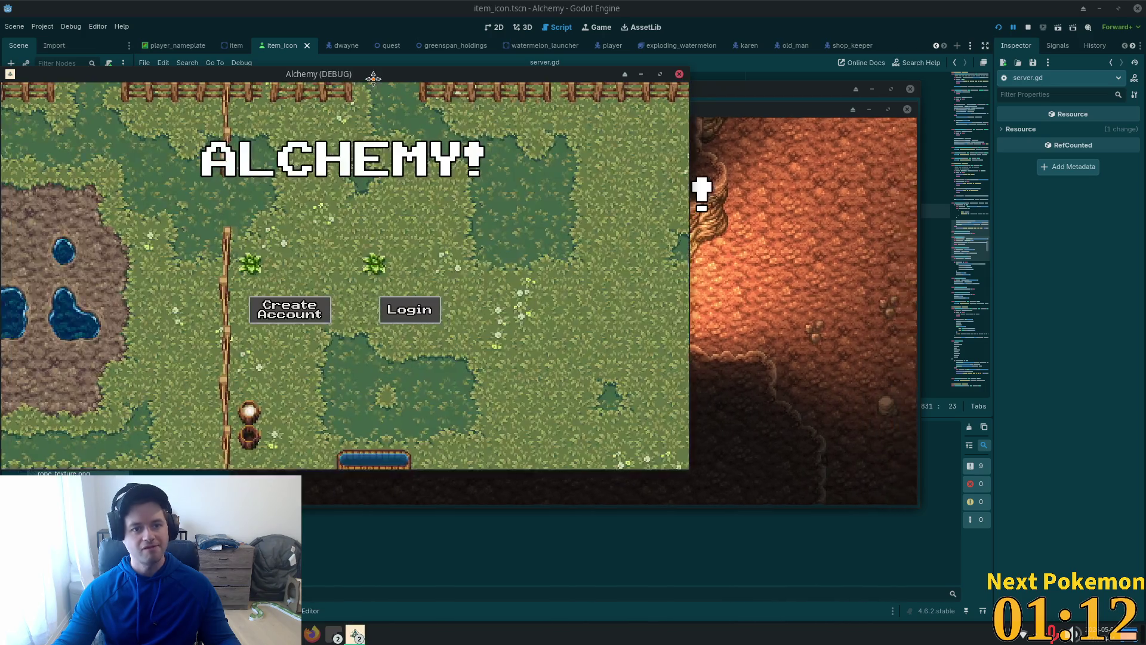
# Drag the first Alchemy (DEBUG) window aside and the second to the lower right
pyautogui.moveTo(373, 78); pyautogui.dragTo(428, 64)
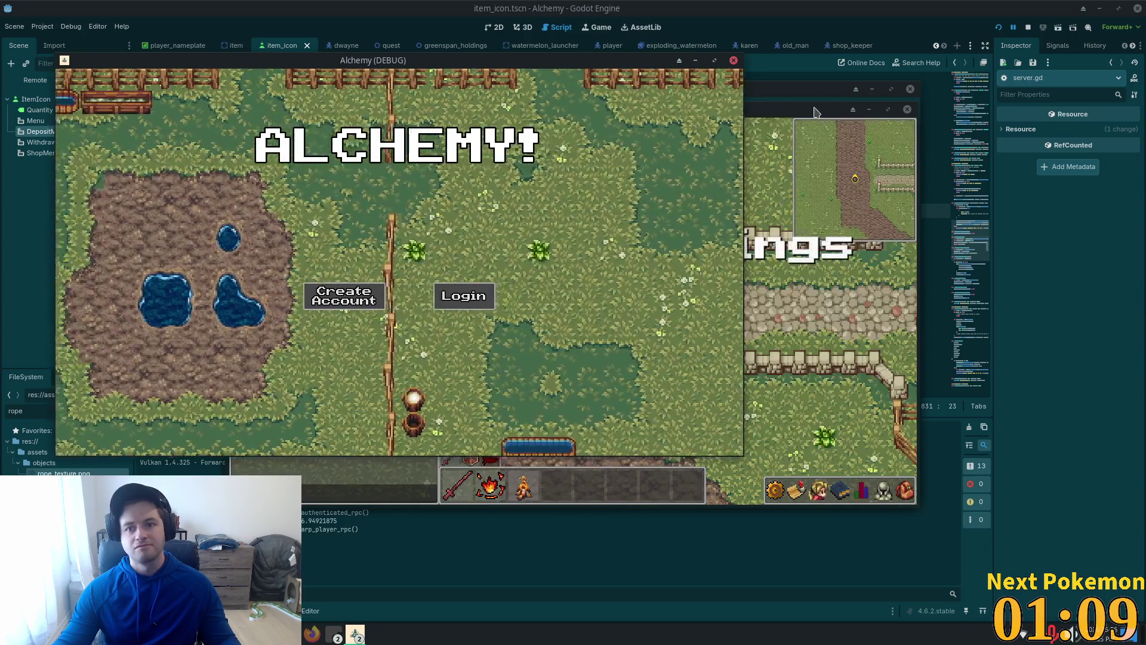
pyautogui.moveTo(815, 109)
pyautogui.mouseDown()
pyautogui.moveTo(990, 203)
pyautogui.moveTo(1017, 204)
pyautogui.mouseUp()
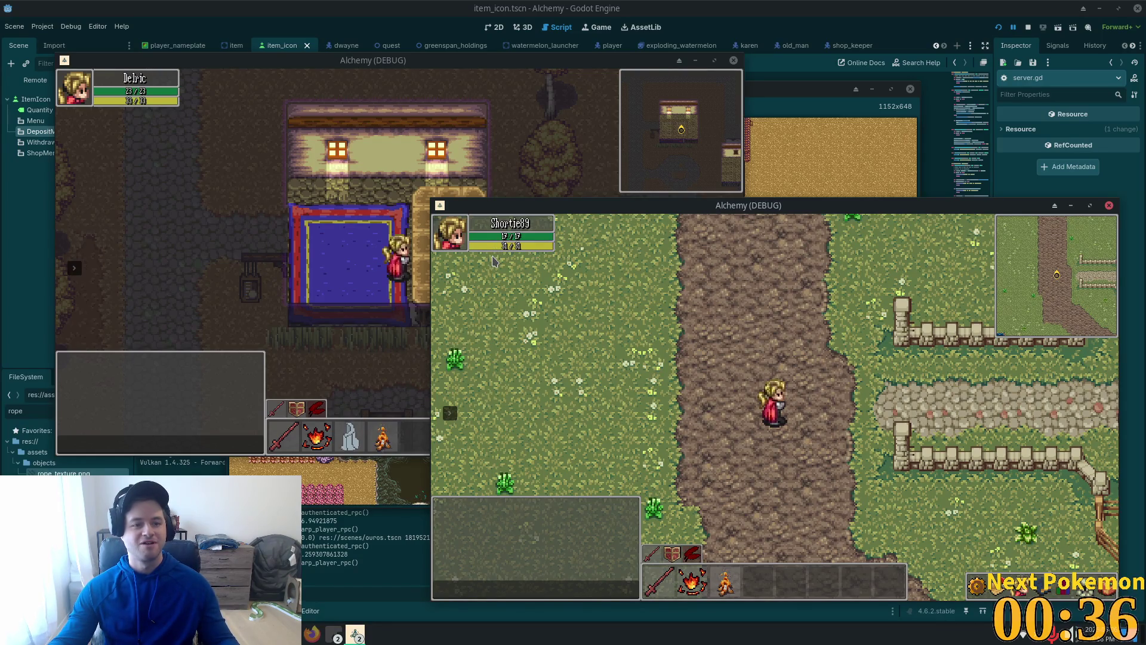
# Focus the first player's Alchemy window and walk the character onto the blue rug
pyautogui.click(419, 308)
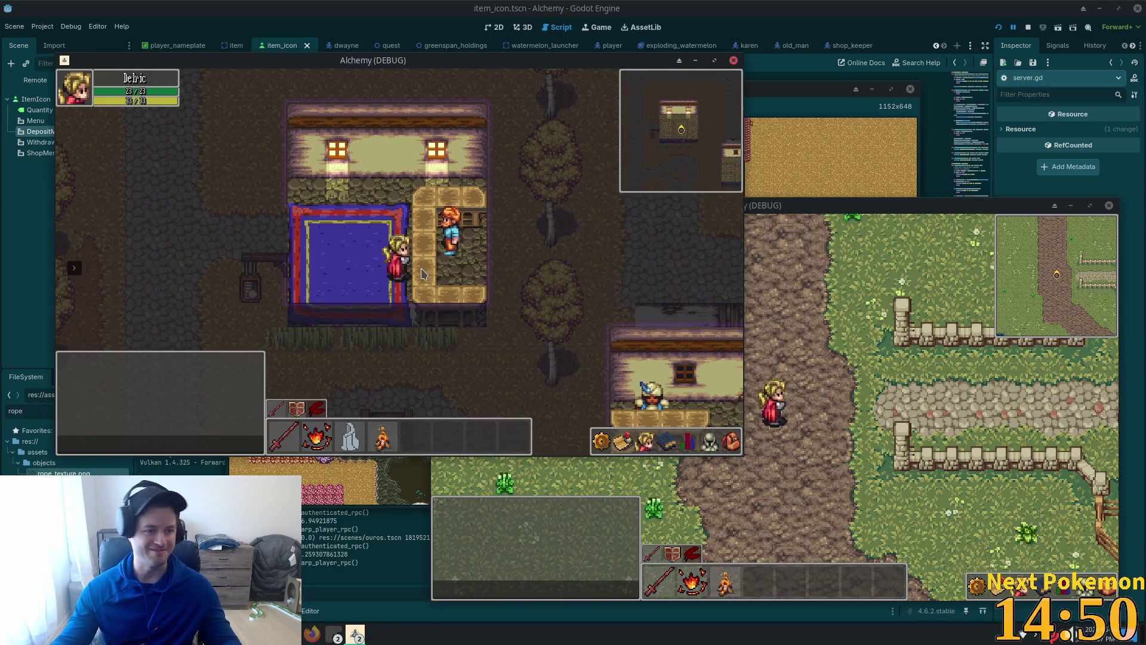
pyautogui.press('Left')
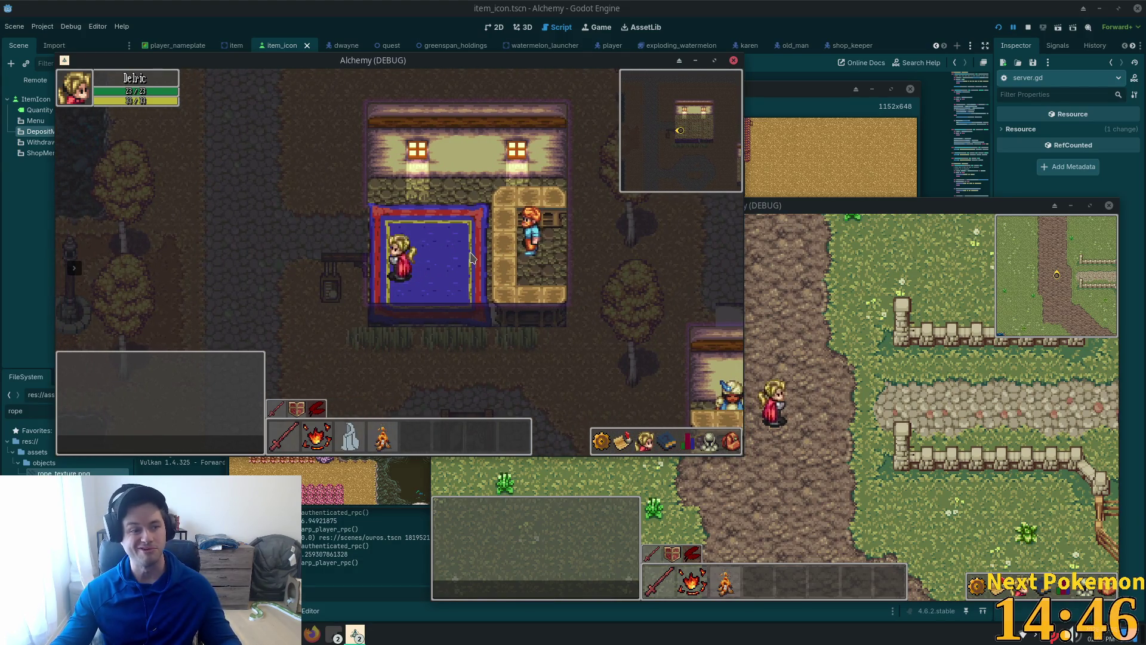
# Walk the character out of the house, north up the path, then west and down
pyautogui.press('Left')
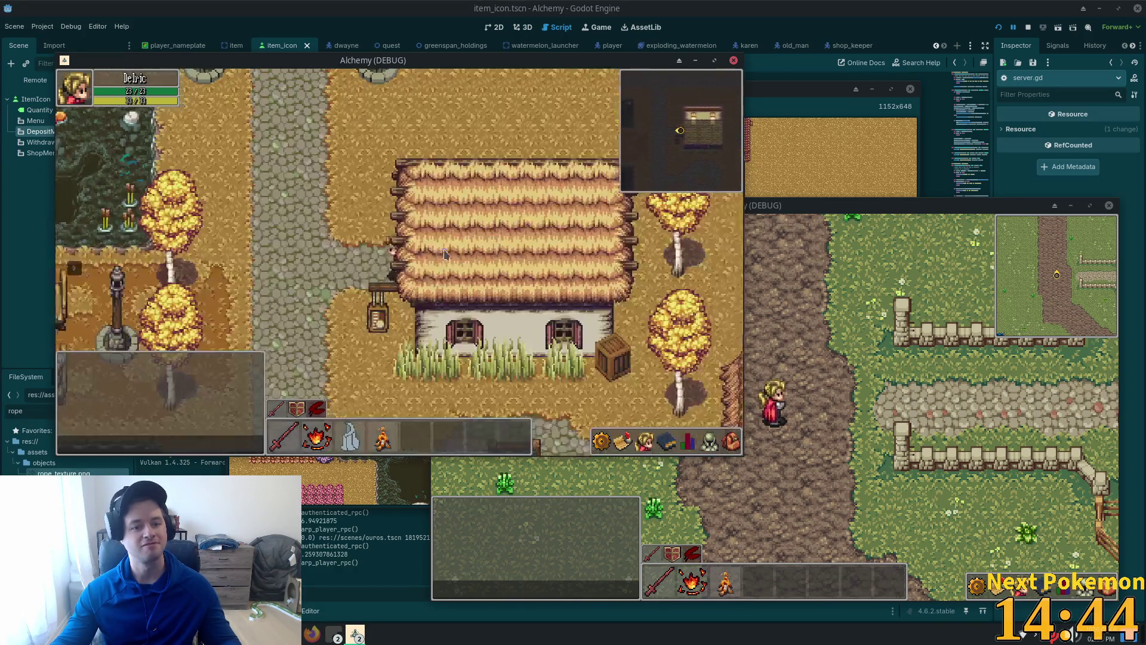
pyautogui.press('Up')
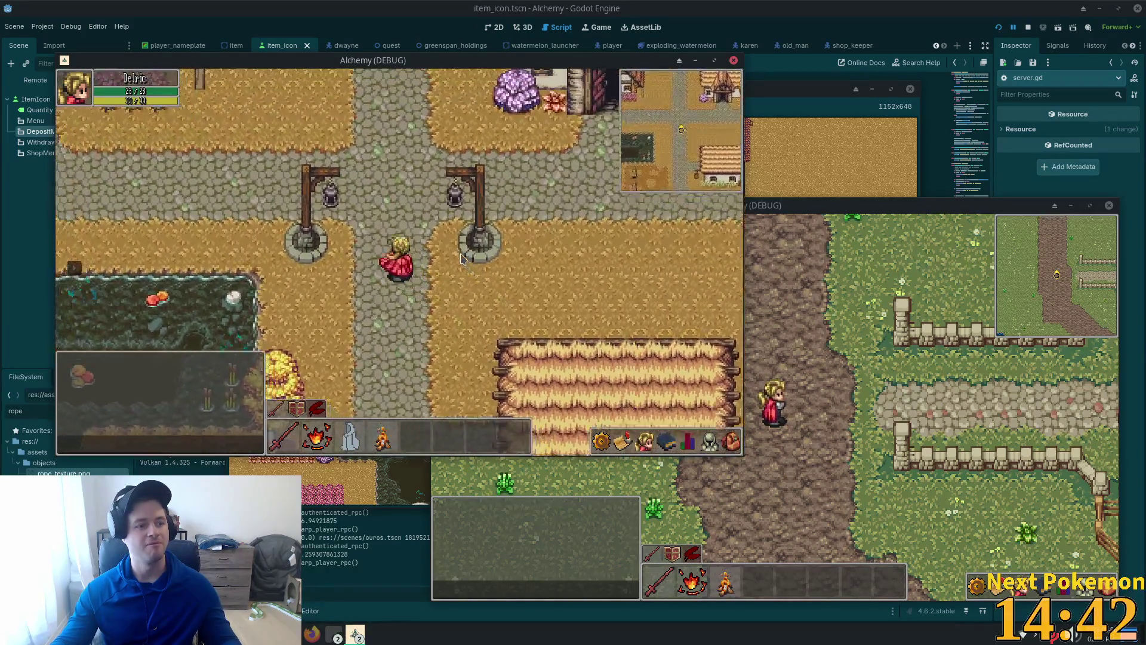
pyautogui.press('Left')
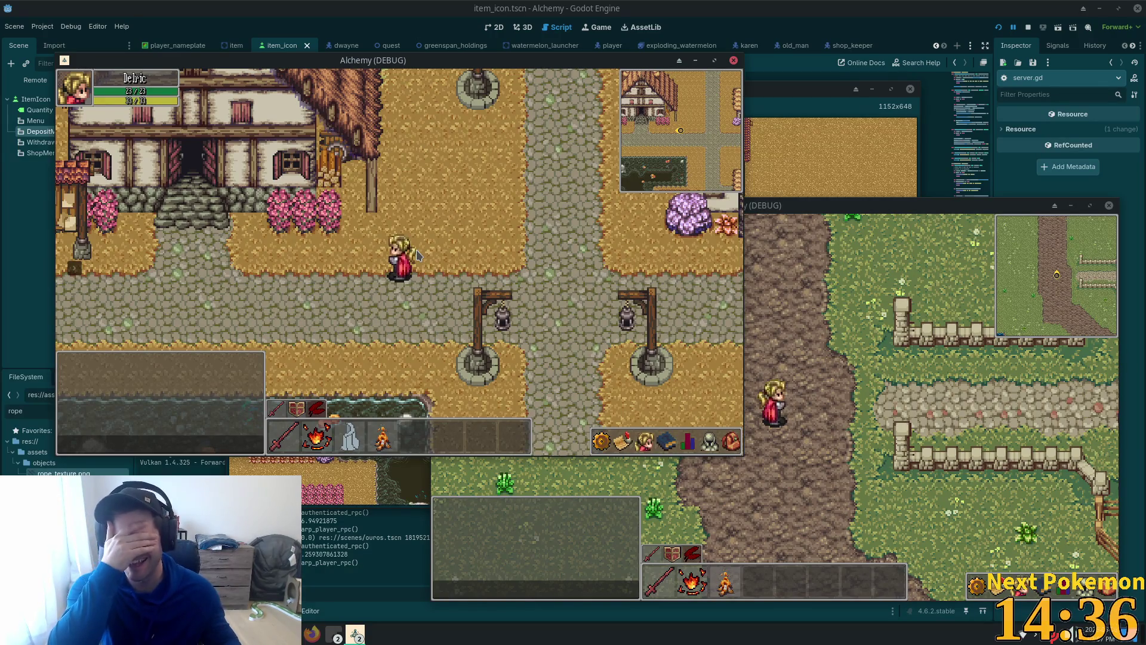
pyautogui.press('d')
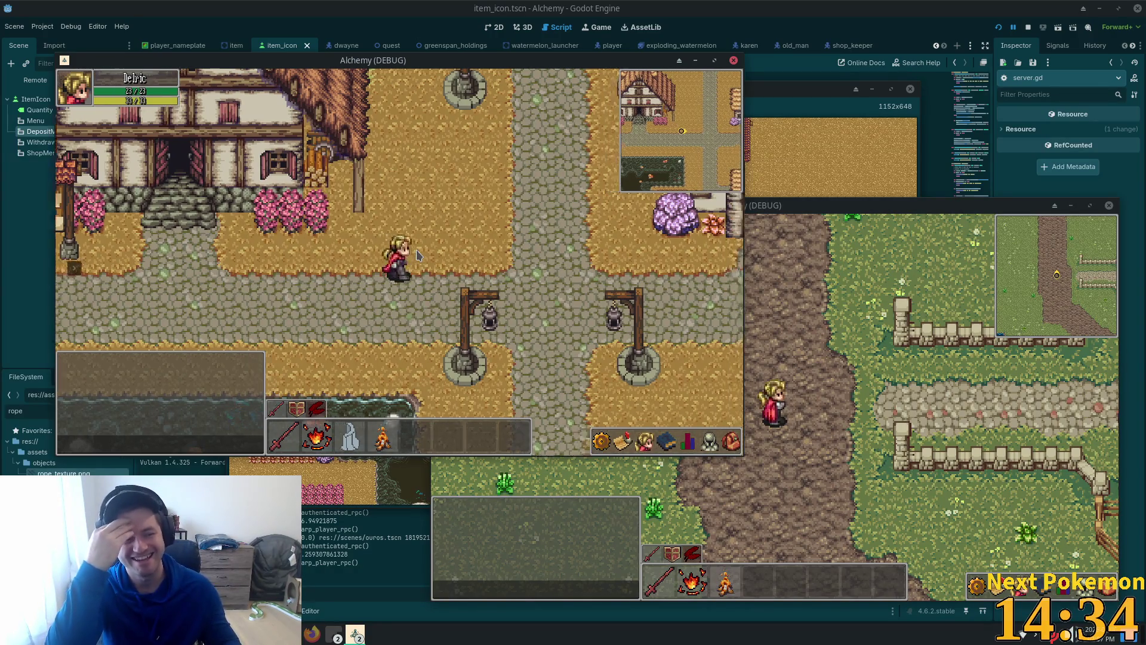
pyautogui.press('s')
pyautogui.press('s')
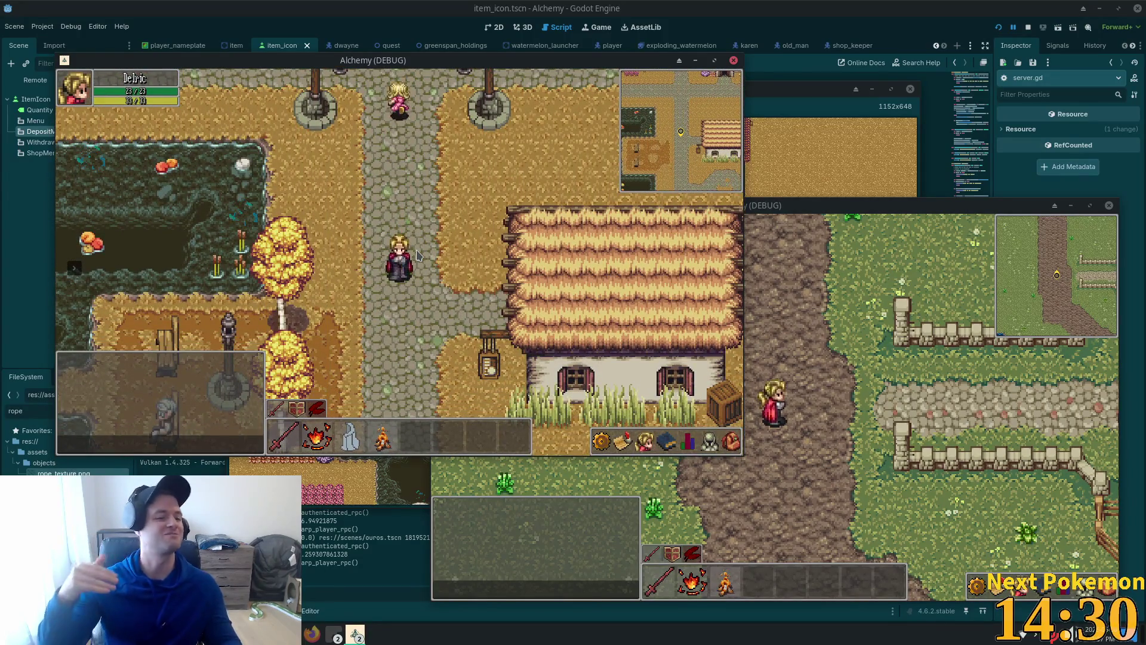
pyautogui.press('s')
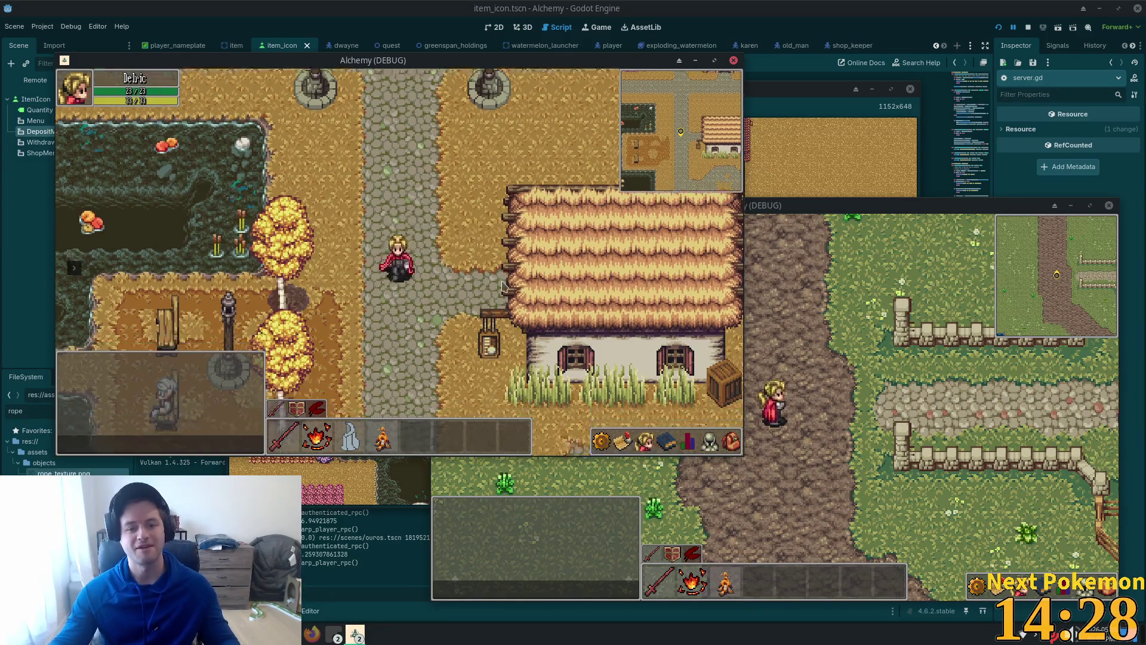
pyautogui.press('d')
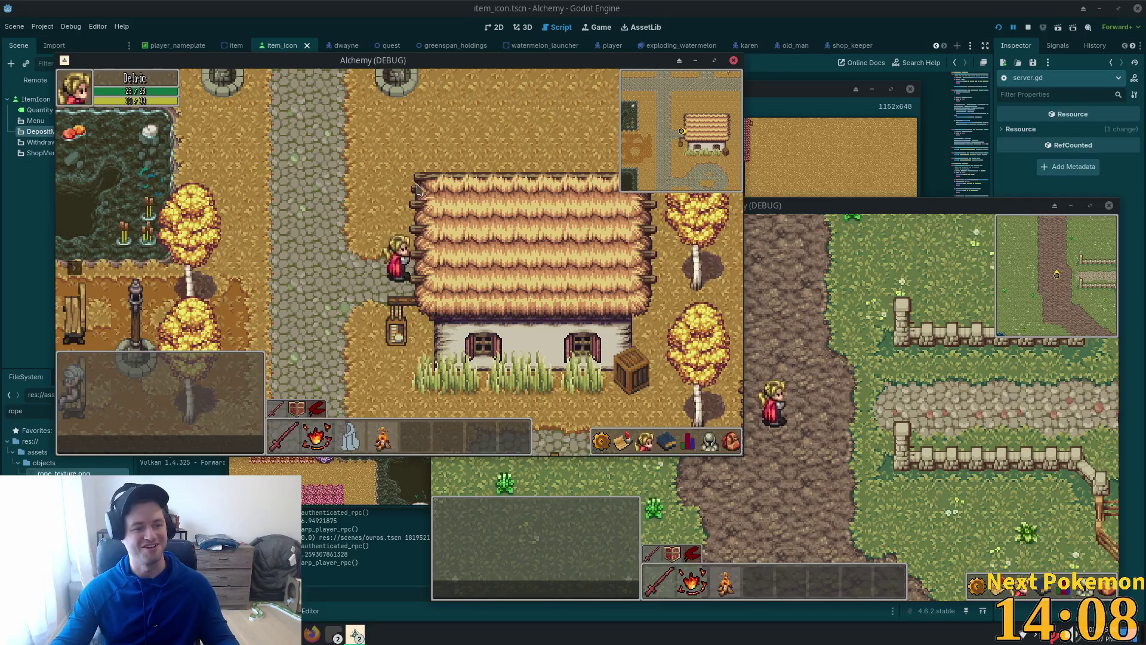
# Walk the character through the village past the wells and bridge toward the pink bushes
pyautogui.press('Left')
pyautogui.press('Down')
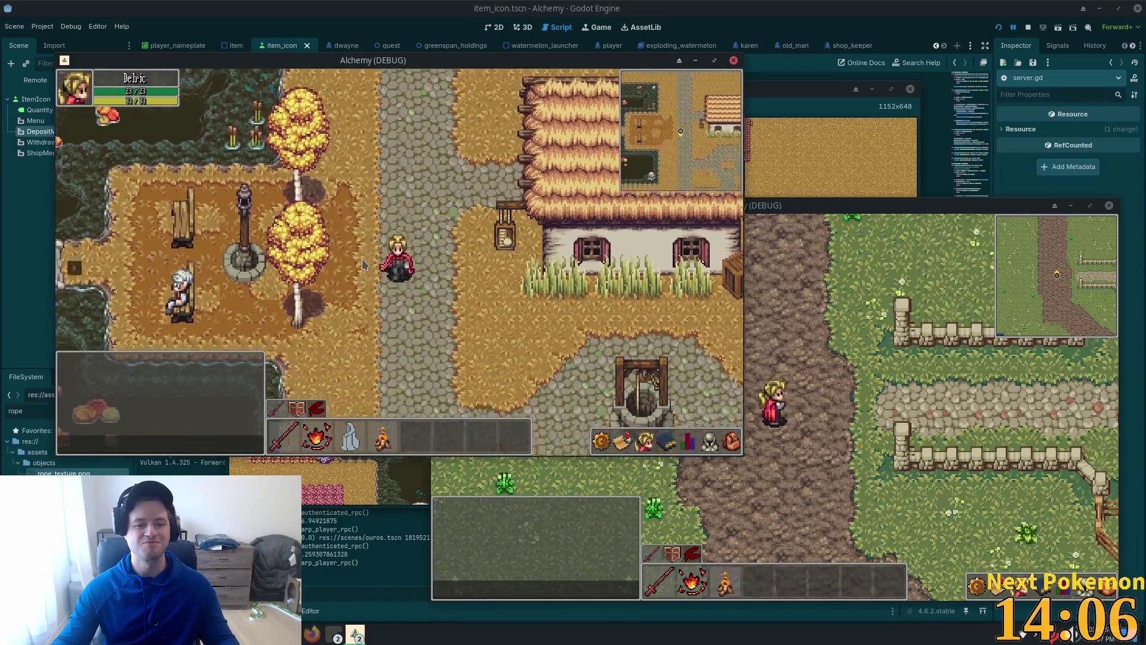
pyautogui.press('Right')
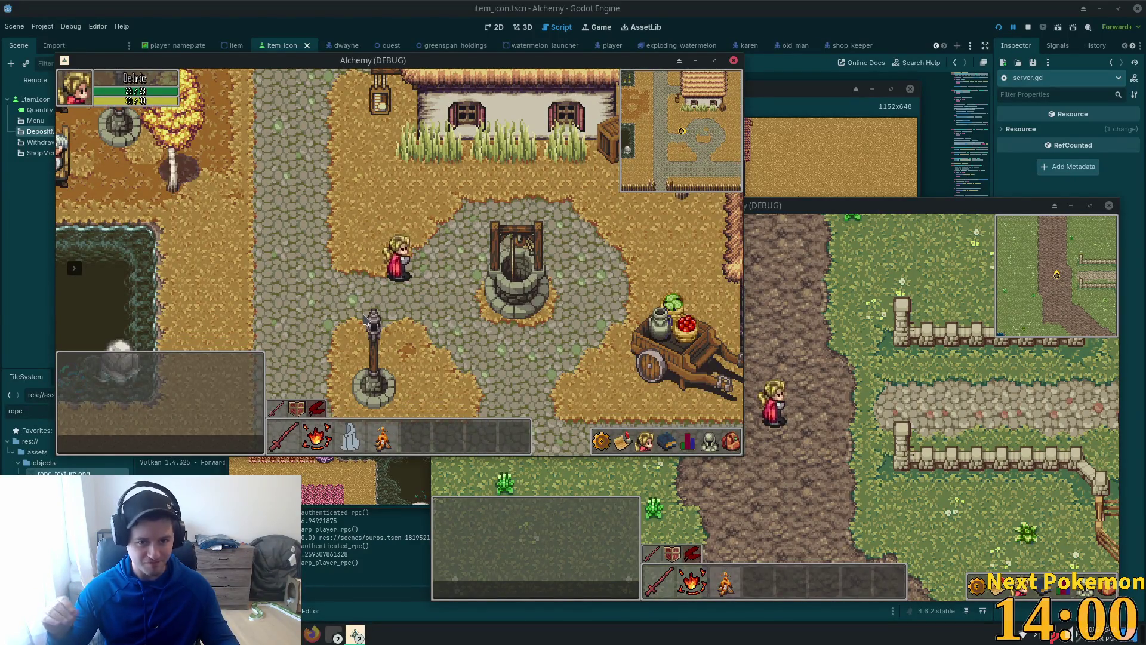
pyautogui.press('Down')
pyautogui.press('Left')
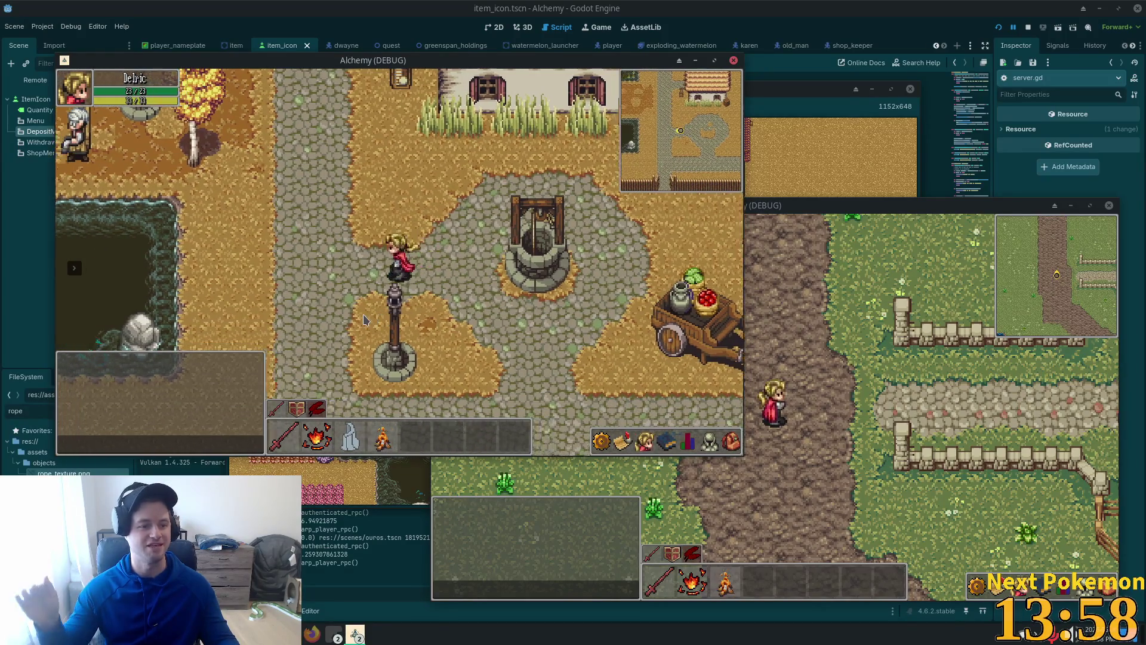
pyautogui.press('Right')
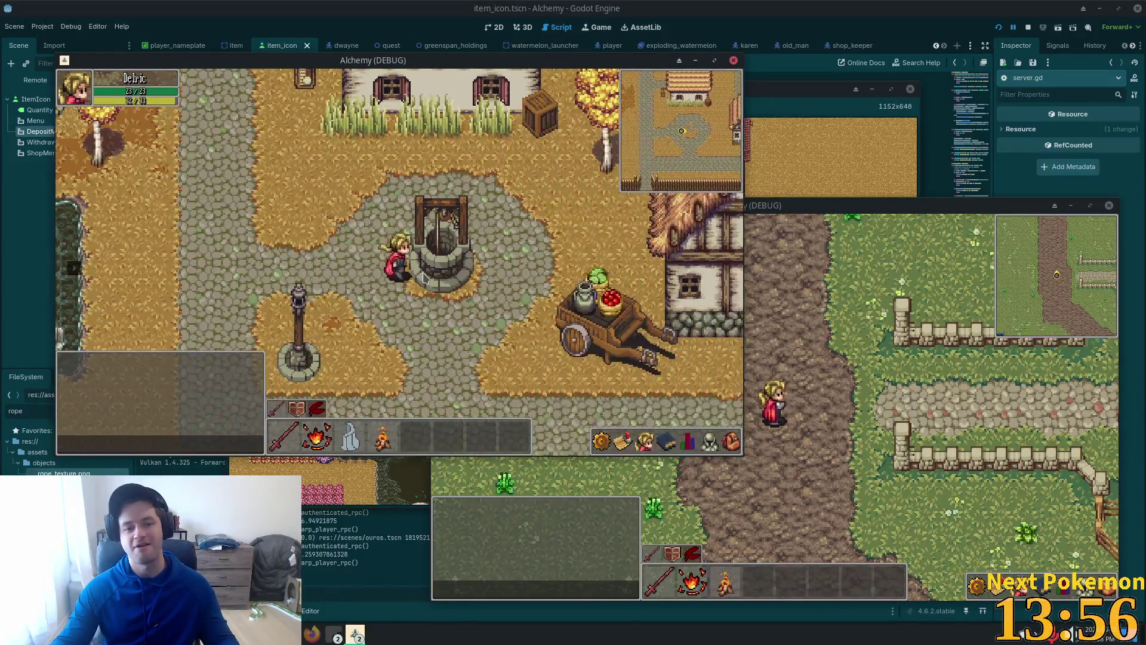
pyautogui.press('Down')
pyautogui.press('Left')
pyautogui.press('Up')
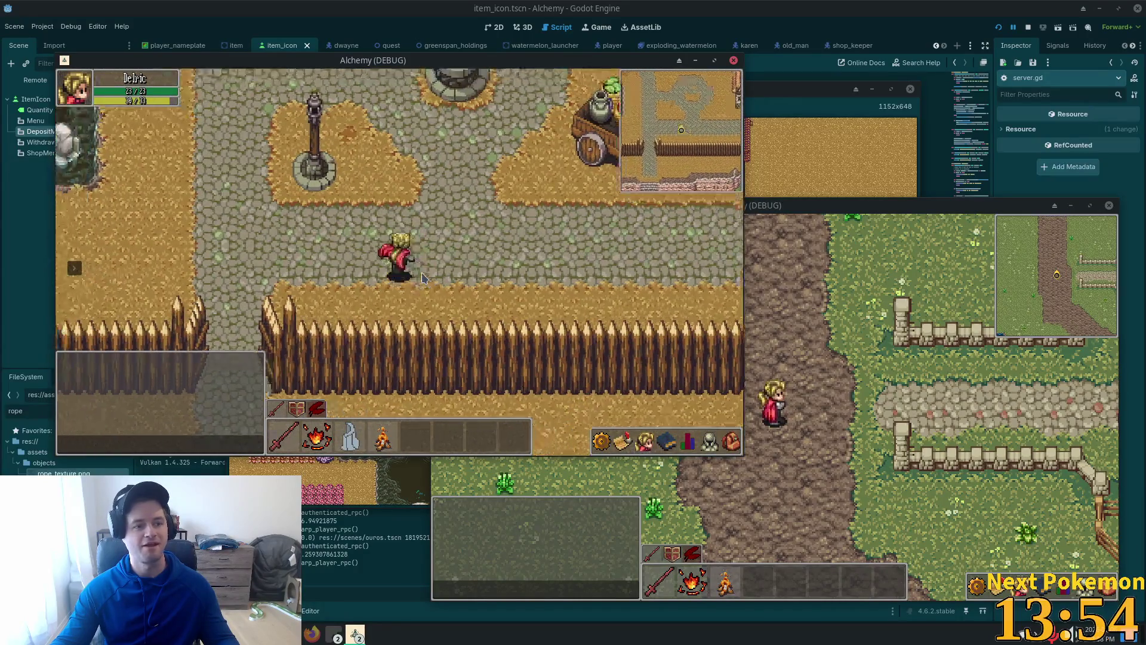
pyautogui.press('Up')
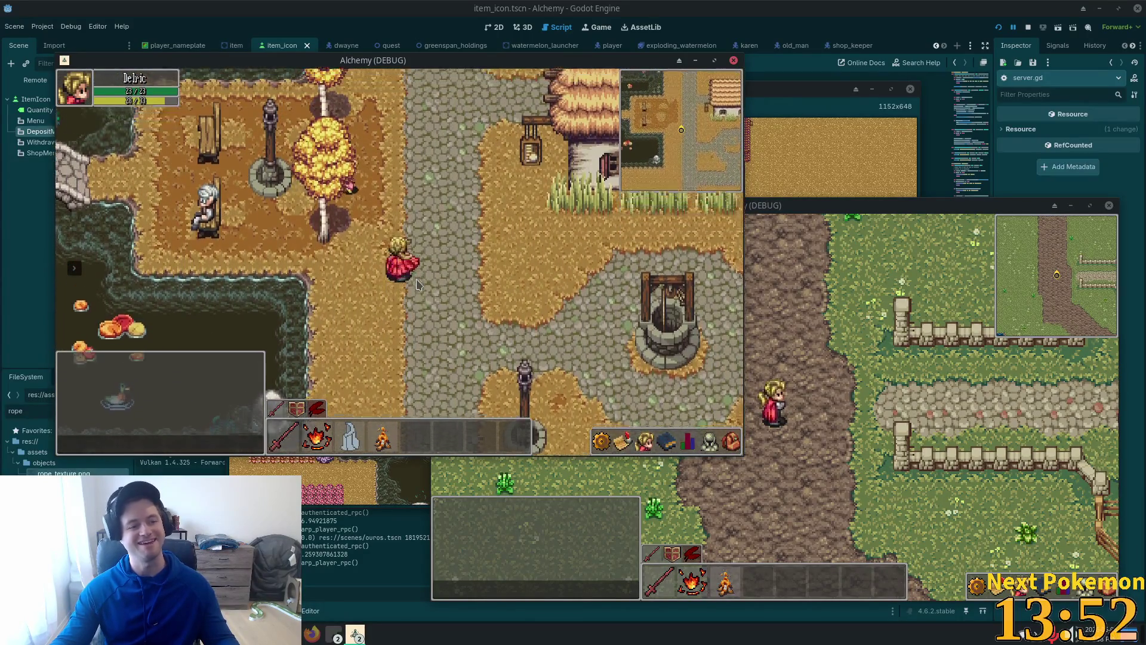
pyautogui.press('Up')
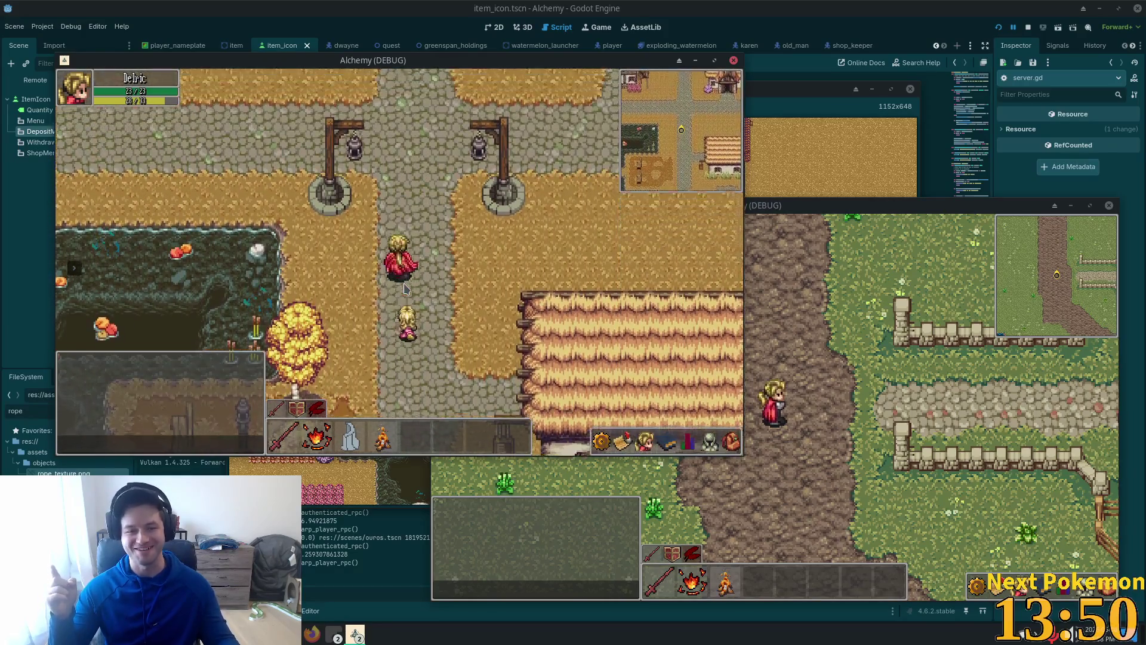
pyautogui.press('Right')
pyautogui.press('Left')
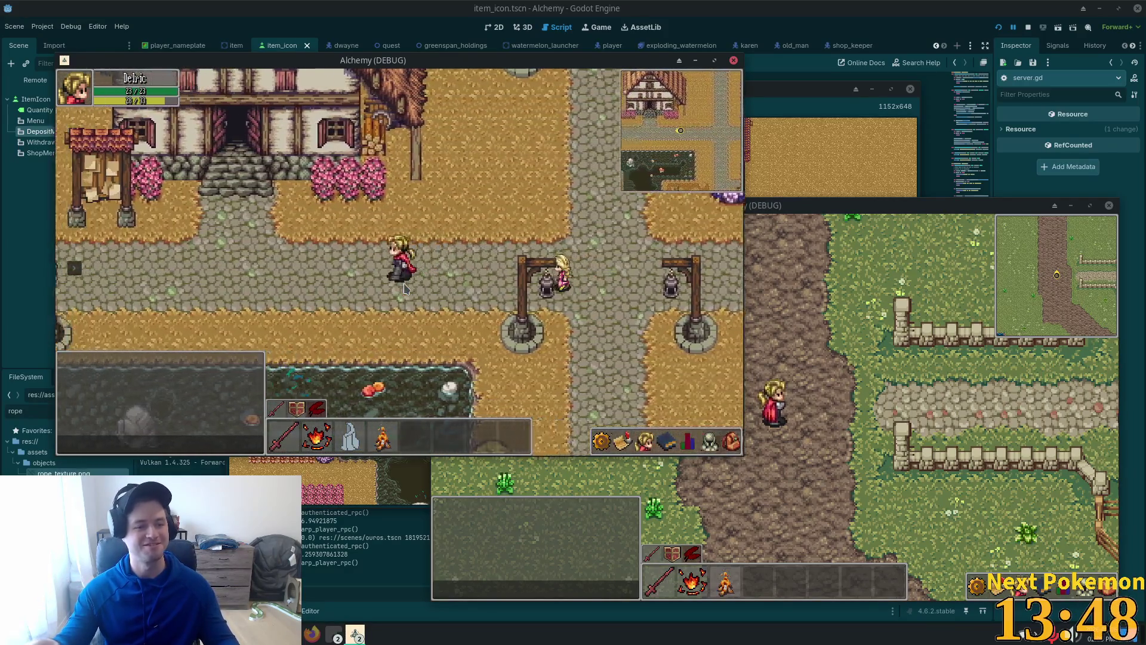
pyautogui.press('Left')
pyautogui.press('Down')
pyautogui.press('Right')
# Enter the bank teller's house, open inventory and bank storage, and deposit the Wood
pyautogui.press('Right')
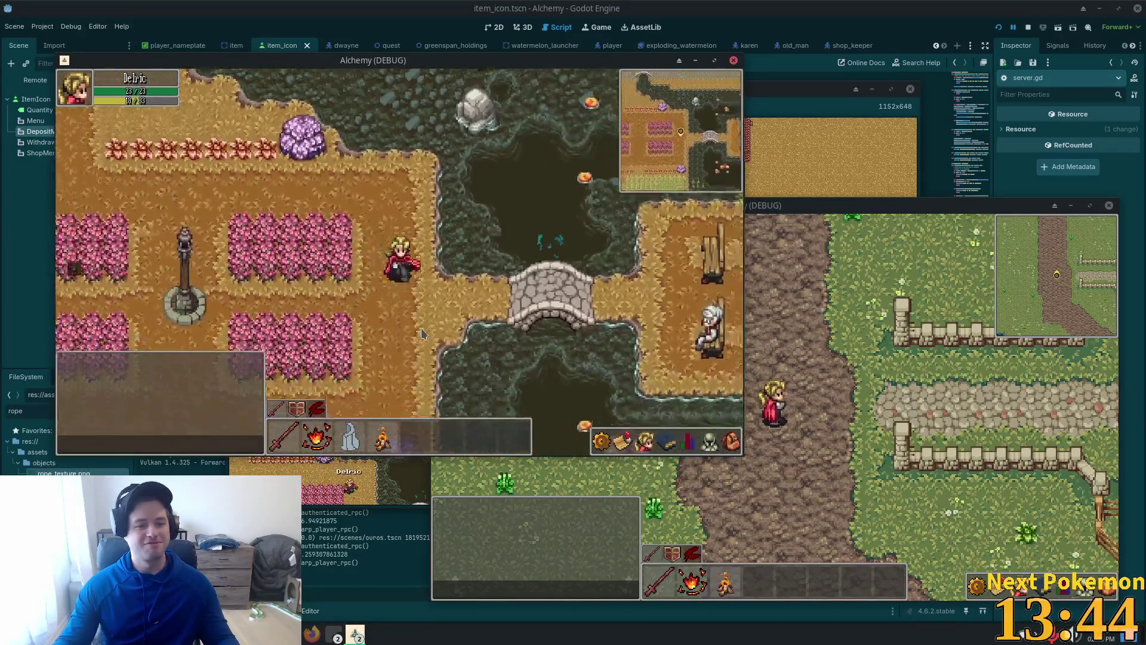
pyautogui.press('Right')
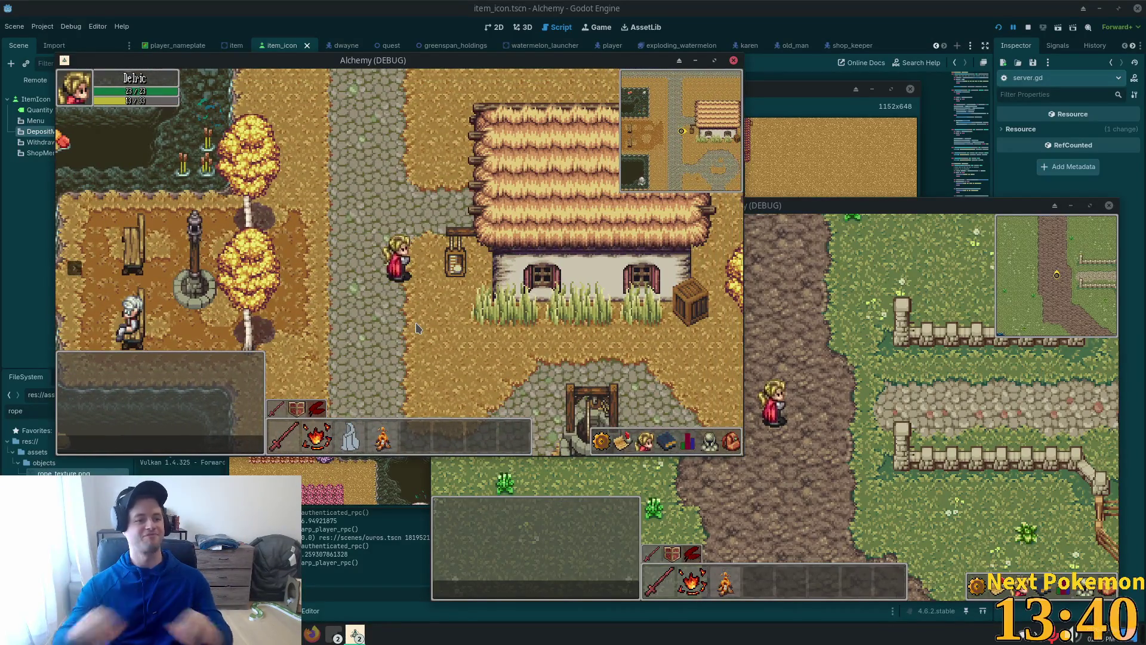
pyautogui.press('Right')
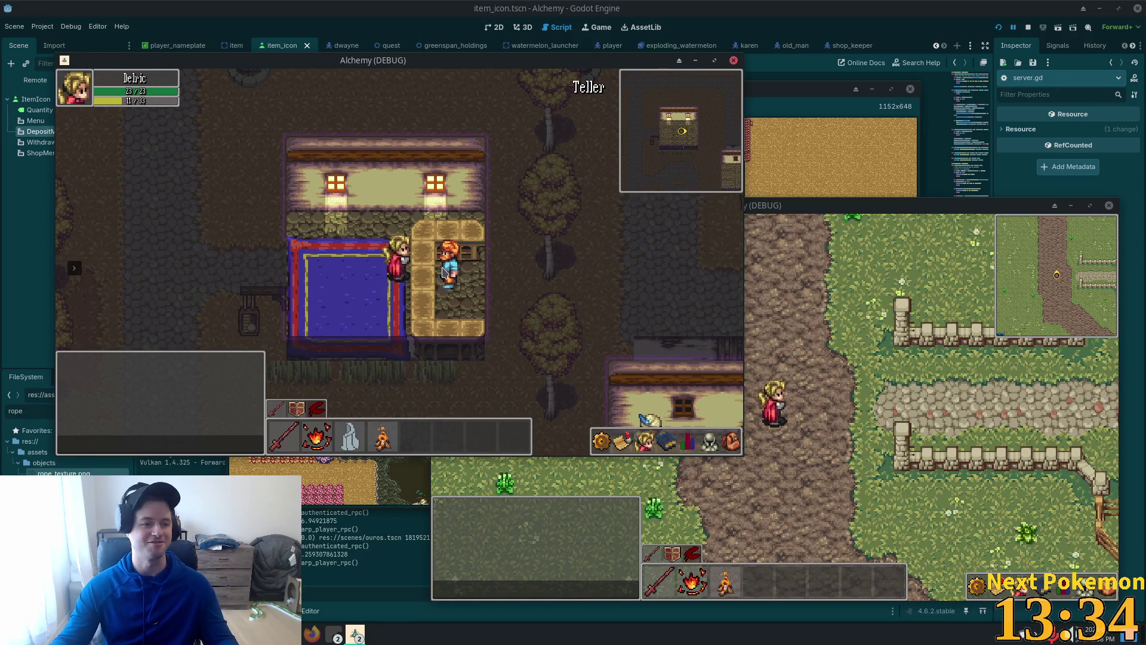
pyautogui.click(732, 442)
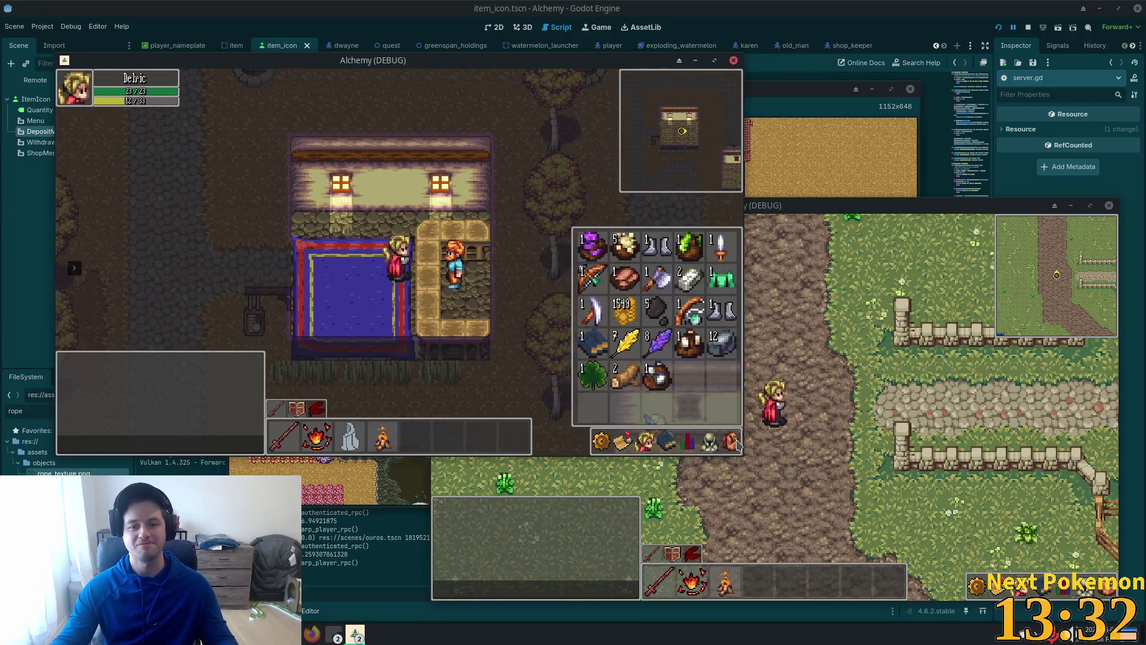
pyautogui.click(453, 265)
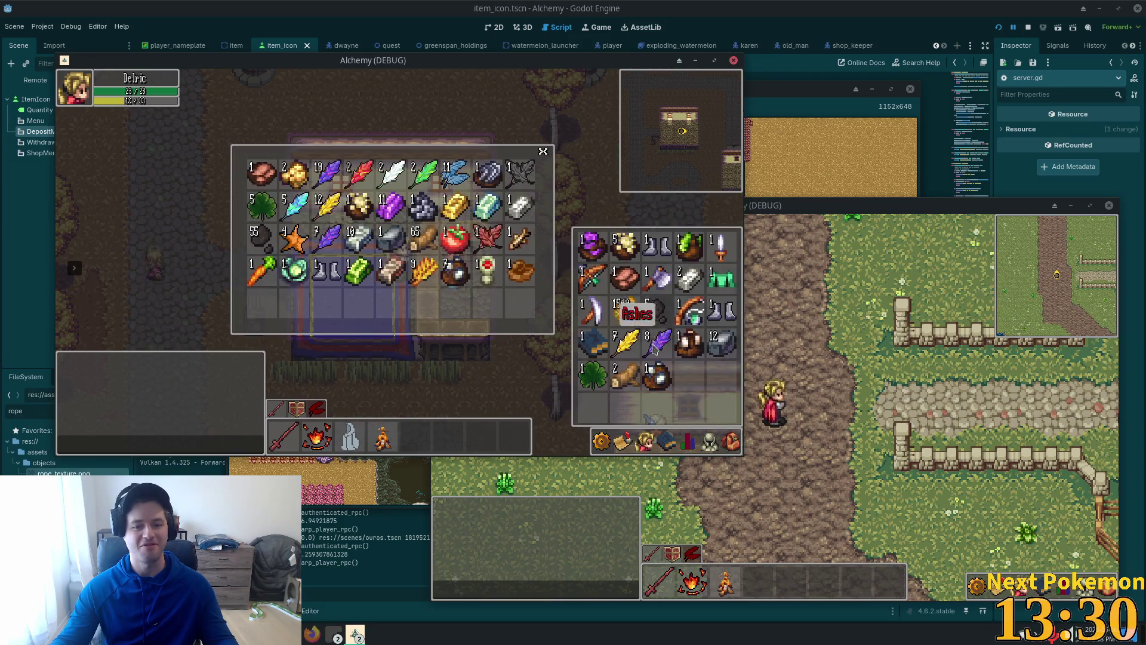
pyautogui.click(623, 382)
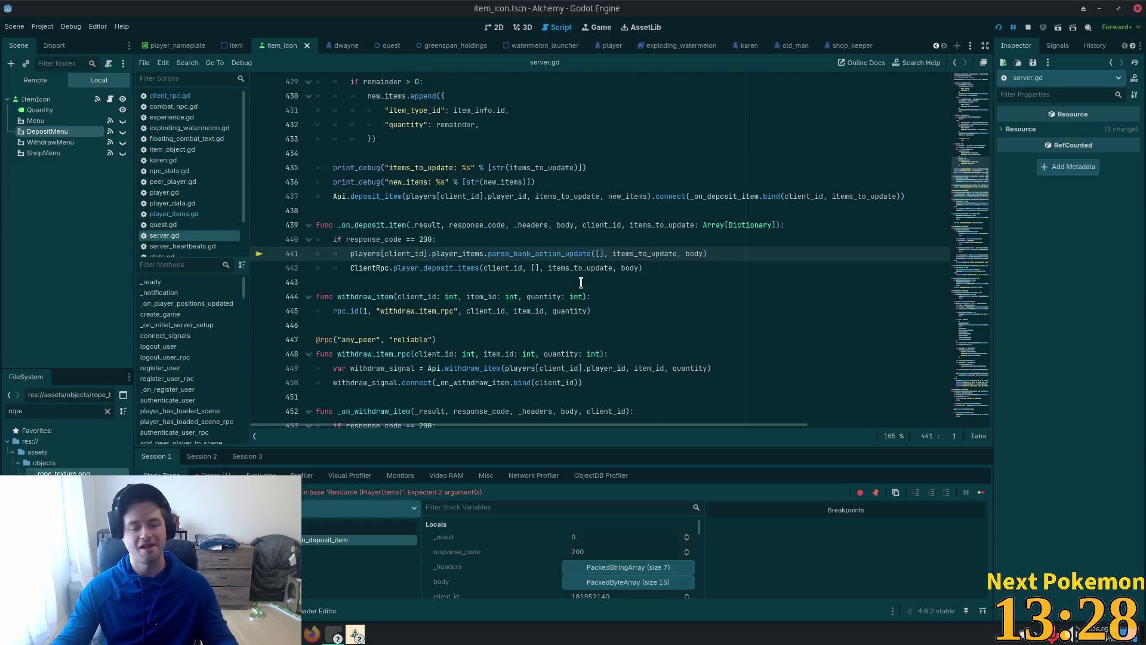
pyautogui.click(490, 240)
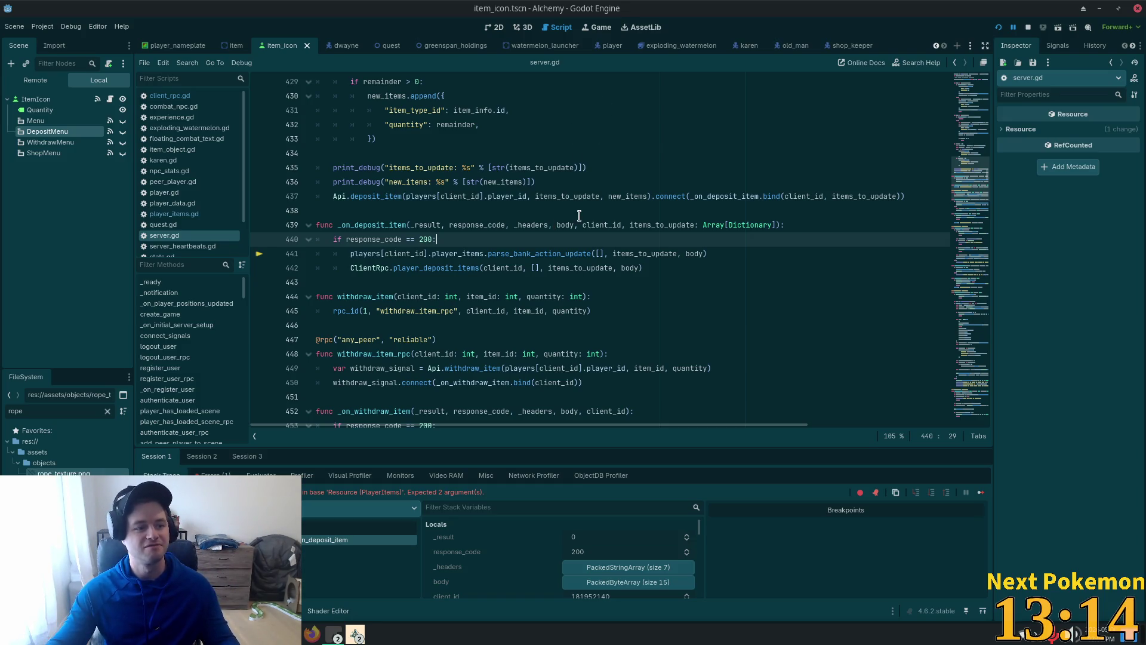
pyautogui.scroll(-1, 624, 280)
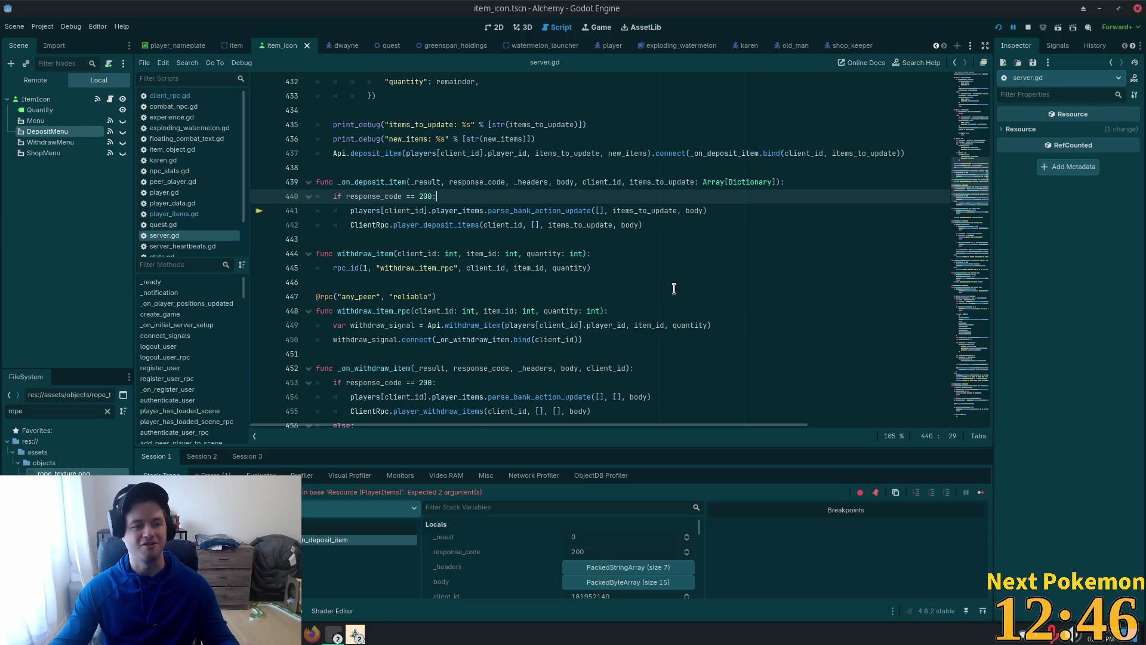
pyautogui.click(633, 276)
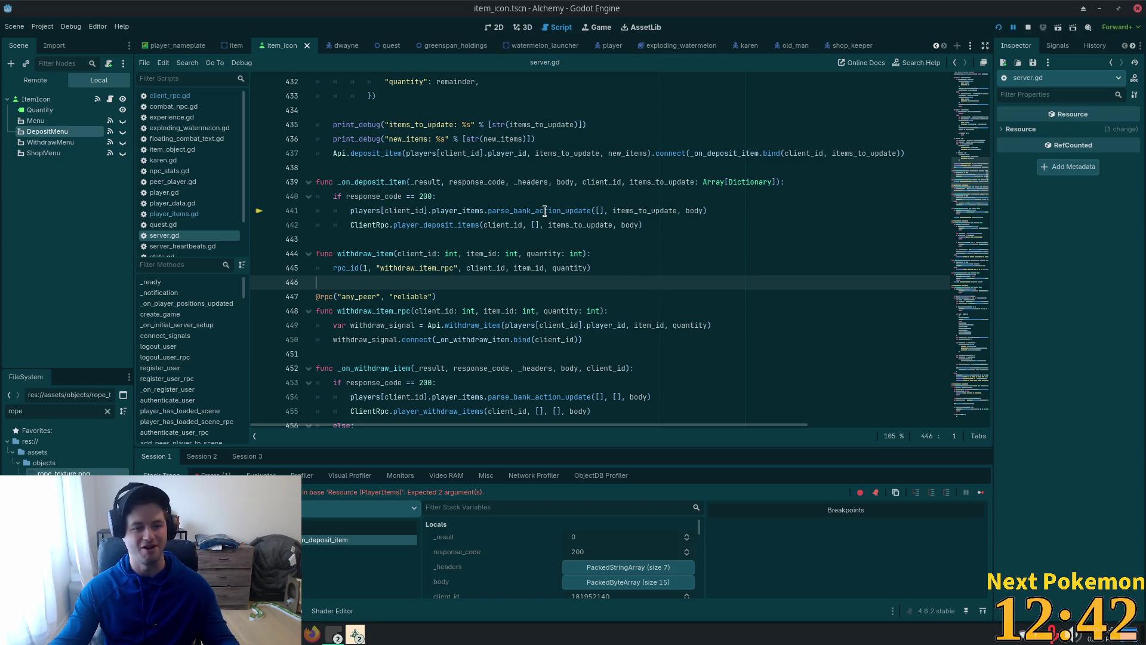
pyautogui.click(522, 206)
pyautogui.click(471, 190)
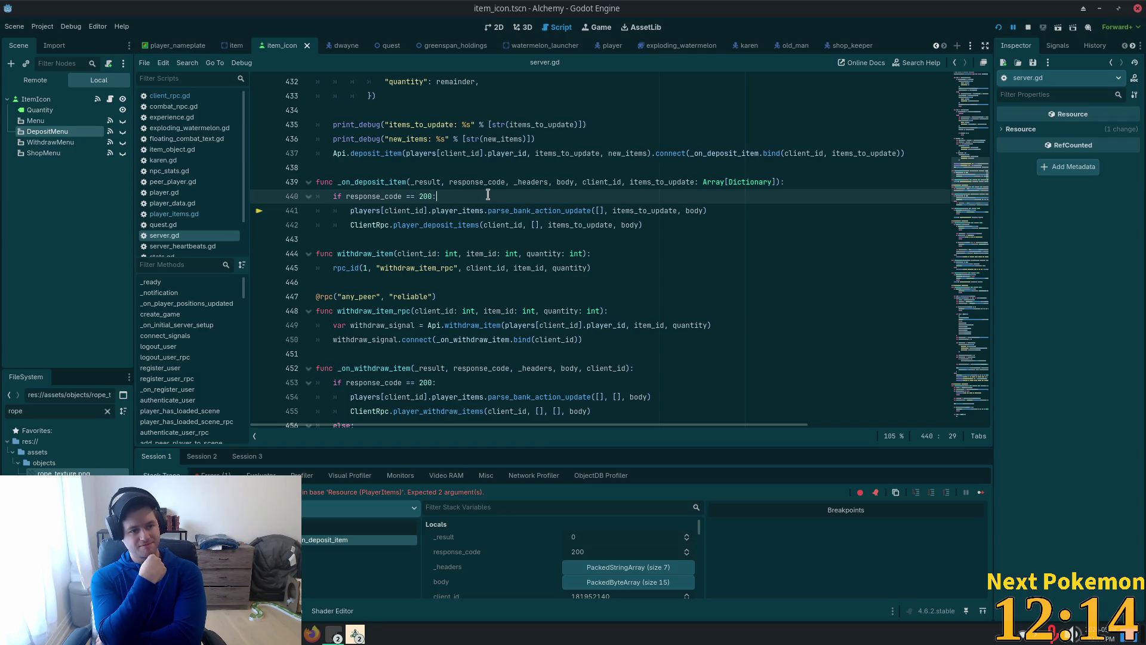
# Delete '[], ' from line 441 so it calls parse_bank_action_update(items_to_update, body), and save
pyautogui.click(514, 177)
pyautogui.scroll(3, 492, 200)
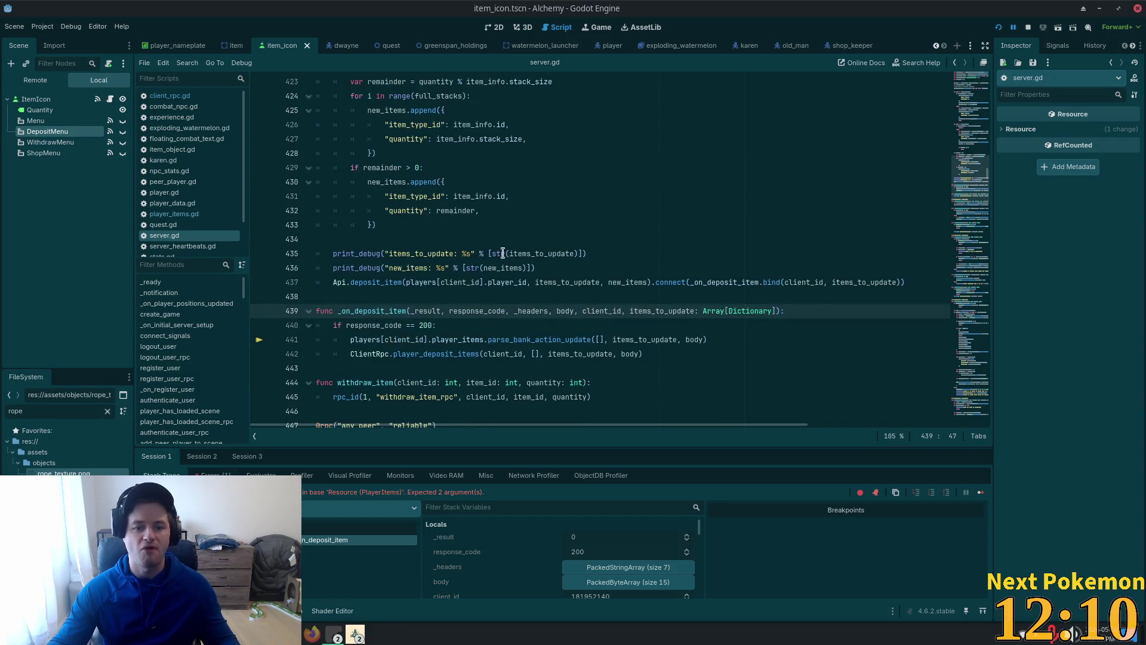
pyautogui.click(462, 321)
pyautogui.scroll(-2, 609, 308)
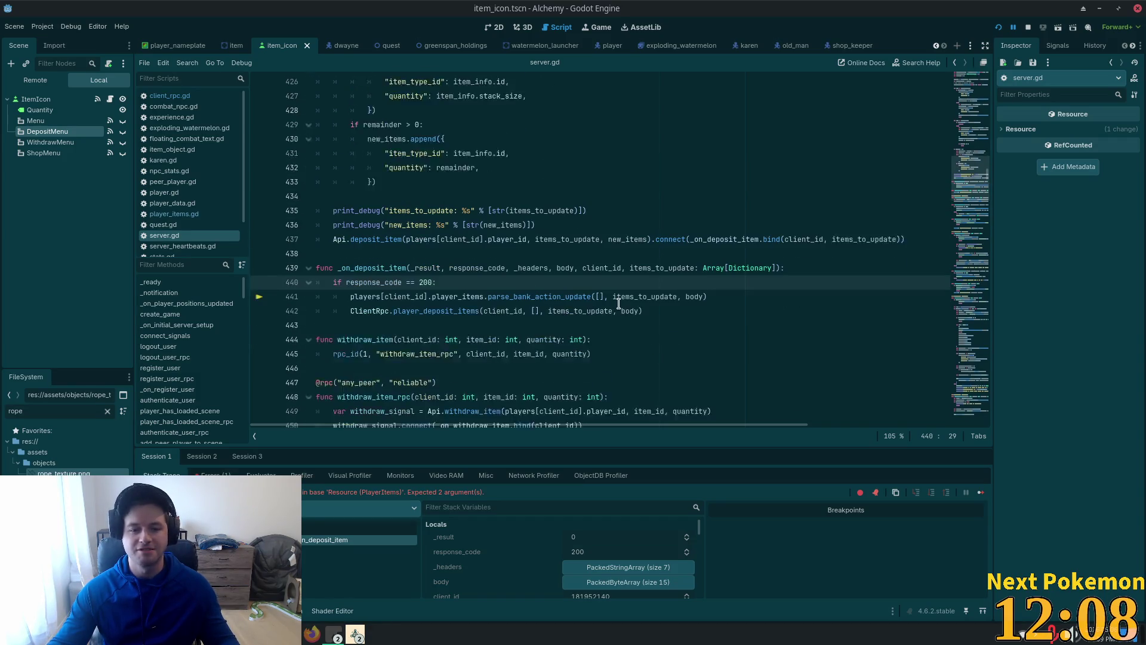
pyautogui.doubleClick(537, 253)
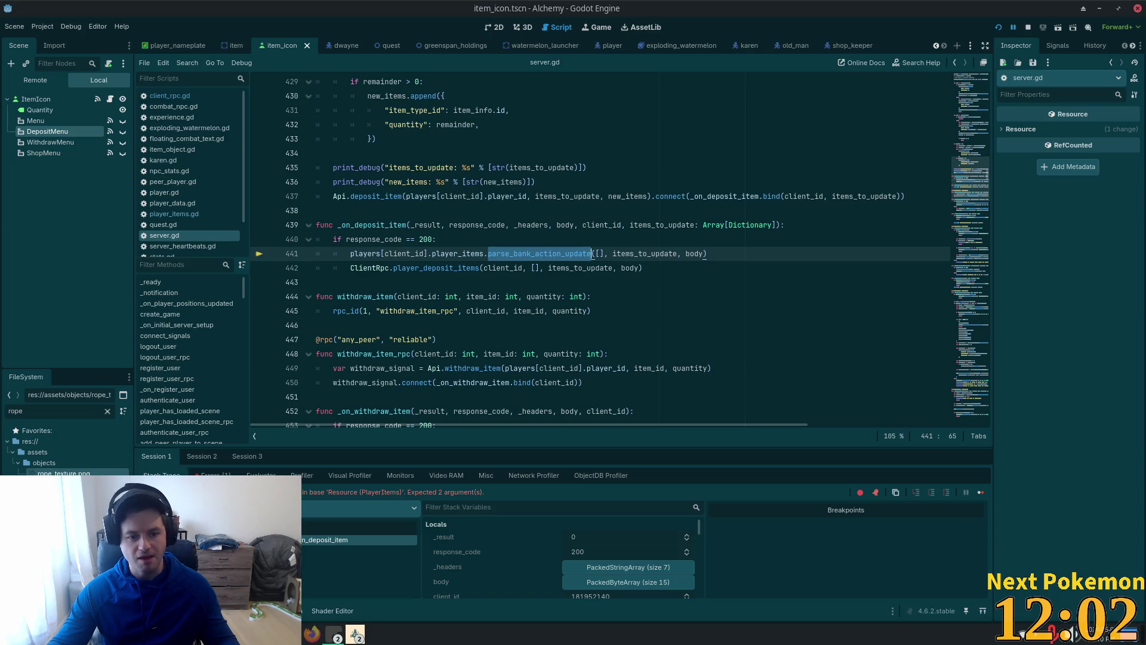
pyautogui.click(609, 250)
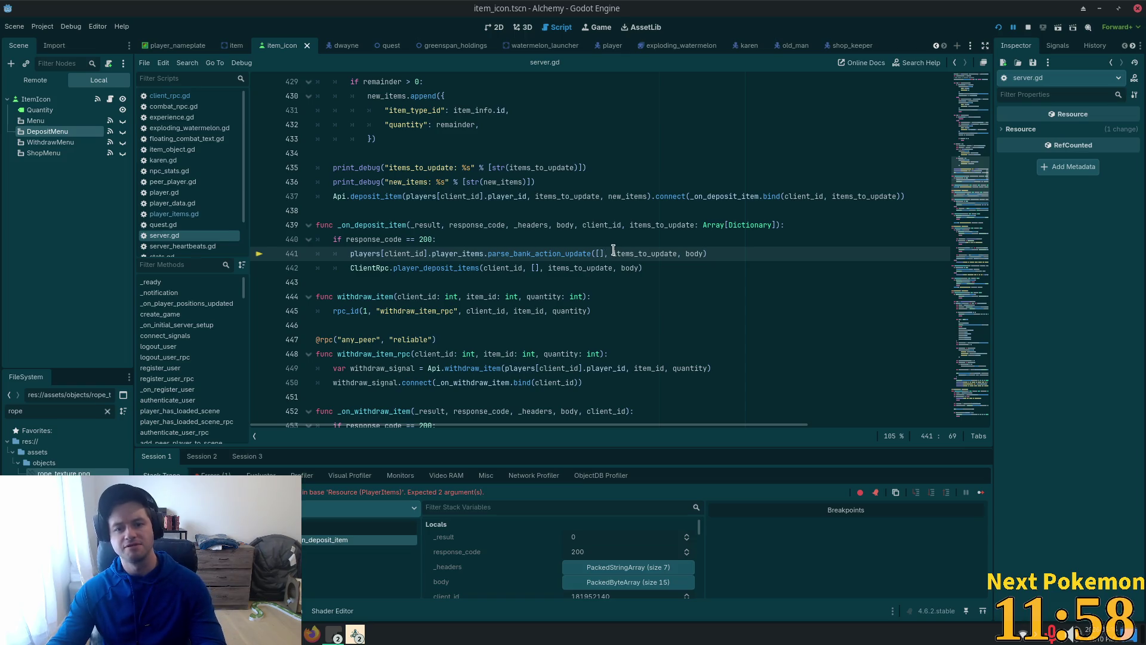
pyautogui.press('BackSpace')
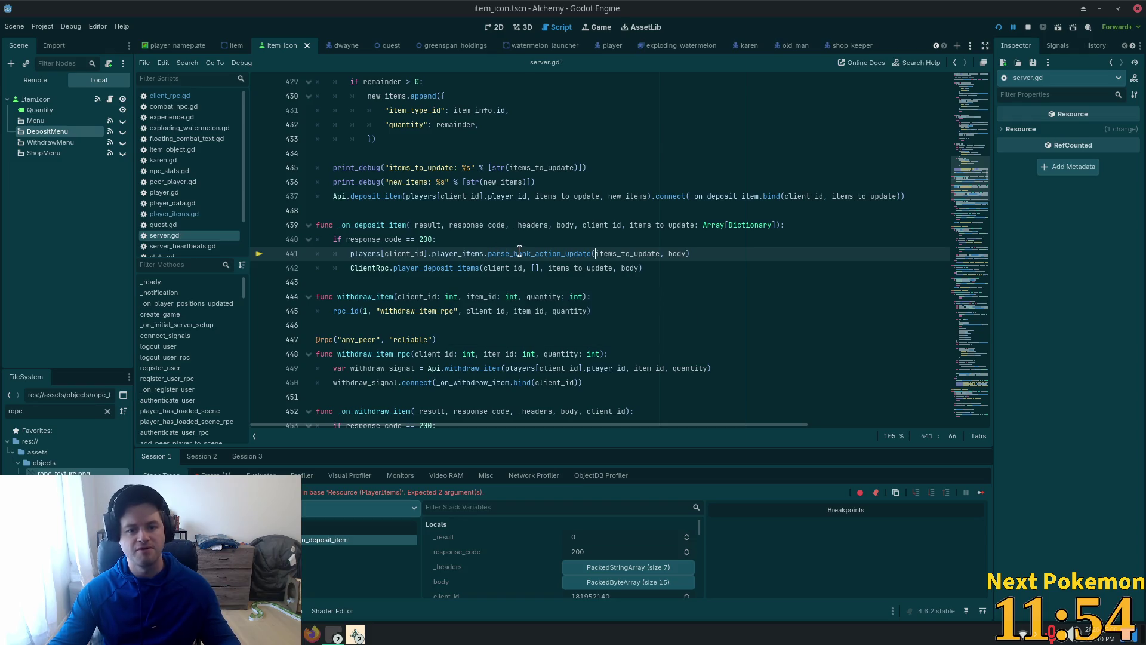
pyautogui.doubleClick(539, 253)
pyautogui.hotkey('ctrl', 's')
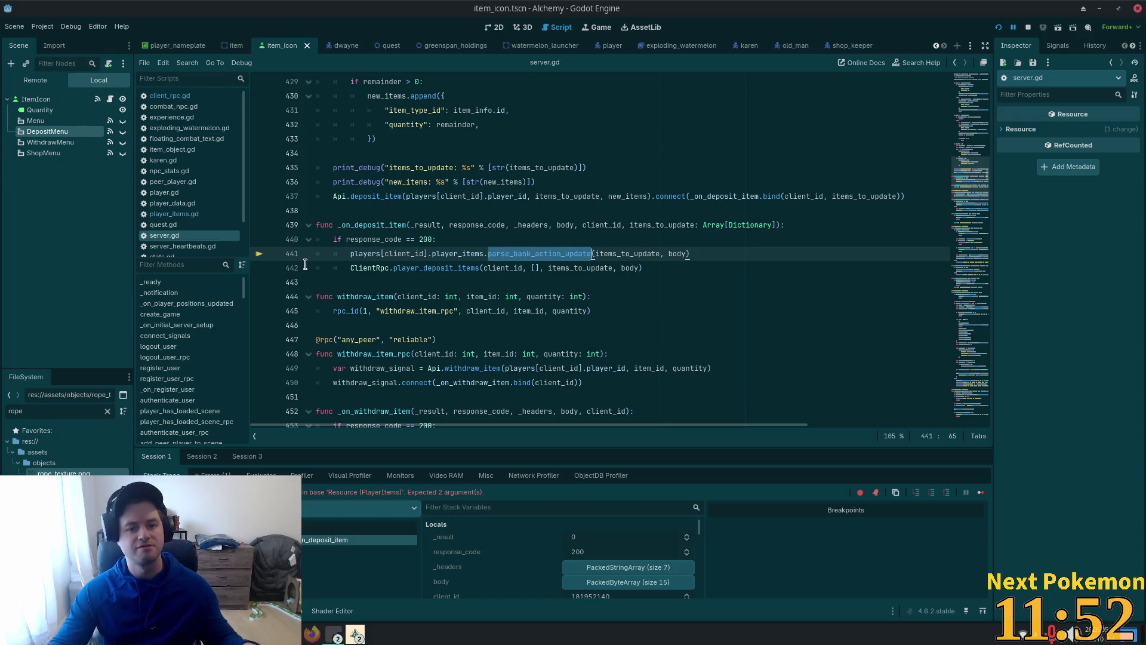
# Search Cursor's project for parse_bank_action_update calls
pyautogui.hotkey('alt', 'Tab')
pyautogui.hotkey('ctrl', 'shift', 'f')
pyautogui.click(94, 61)
# Delete the extra '[], ' in the line 454 withdraw call, leaving parse_bank_action_update([], body)
pyautogui.moveTo(192, 303); pyautogui.dragTo(416, 304)
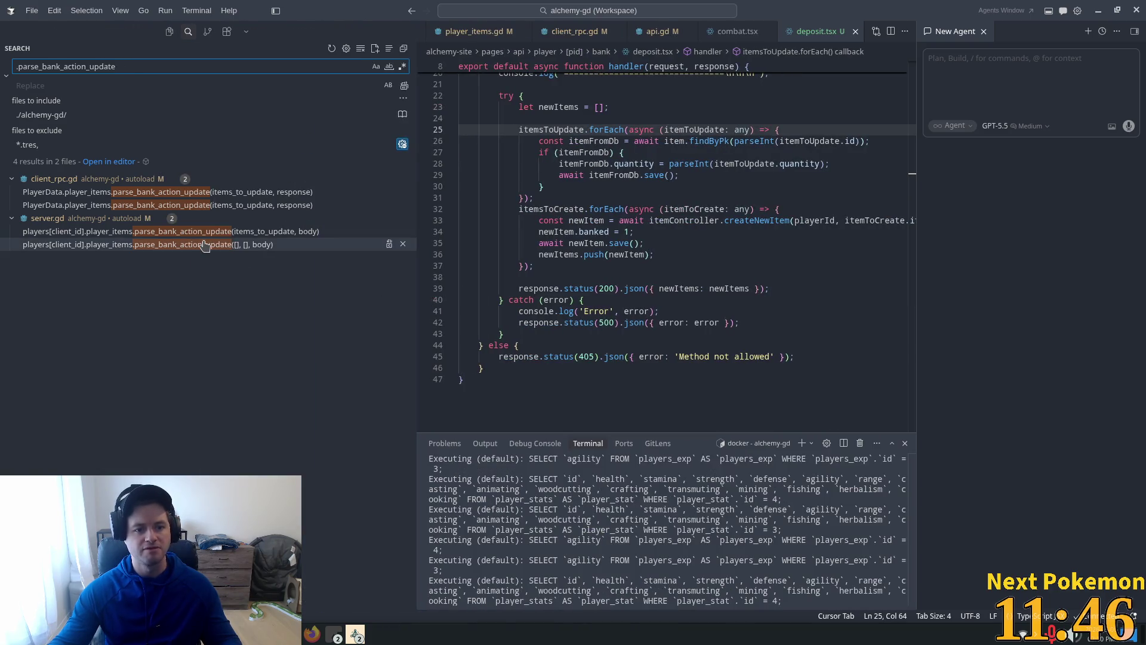
pyautogui.click(205, 244)
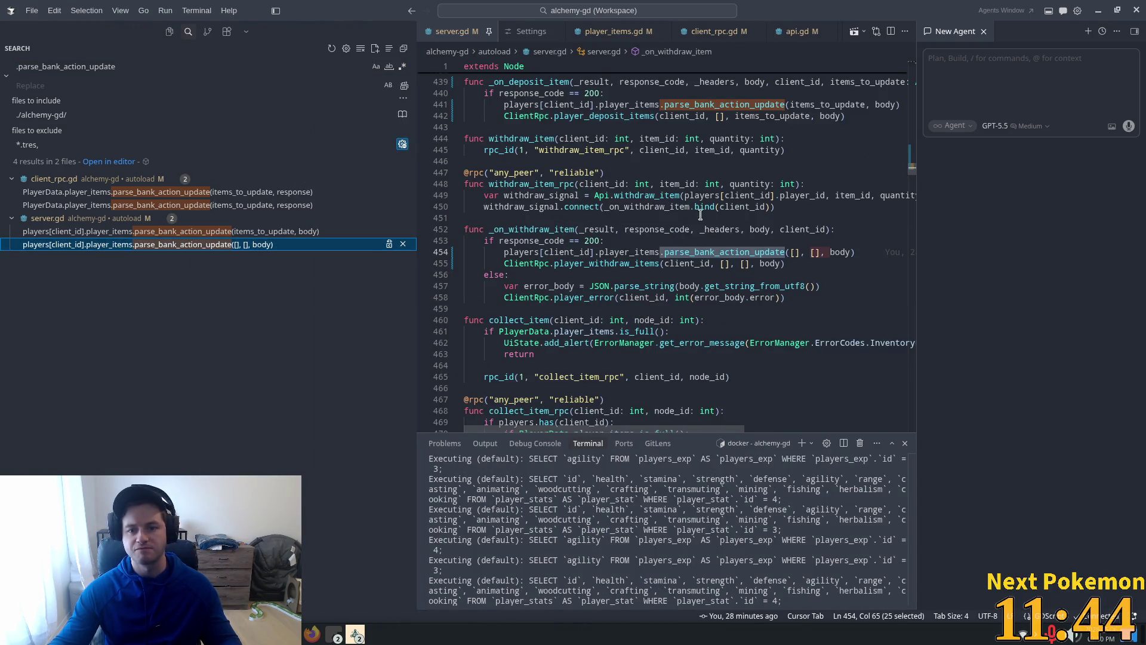
pyautogui.click(791, 252)
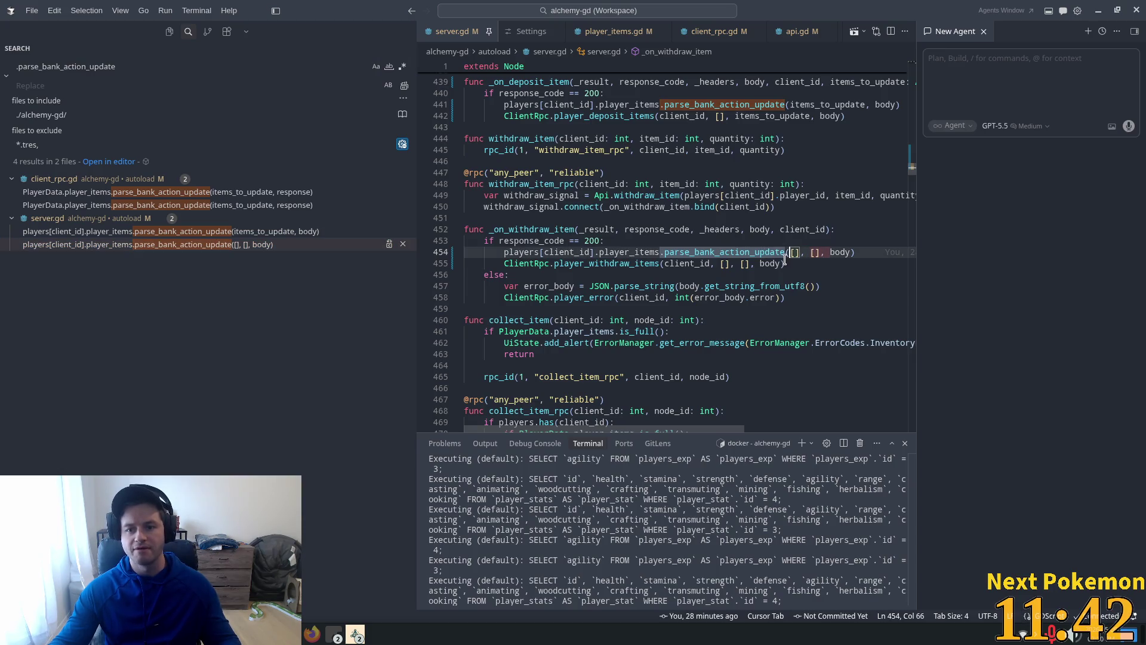
pyautogui.moveTo(811, 251); pyautogui.dragTo(791, 253)
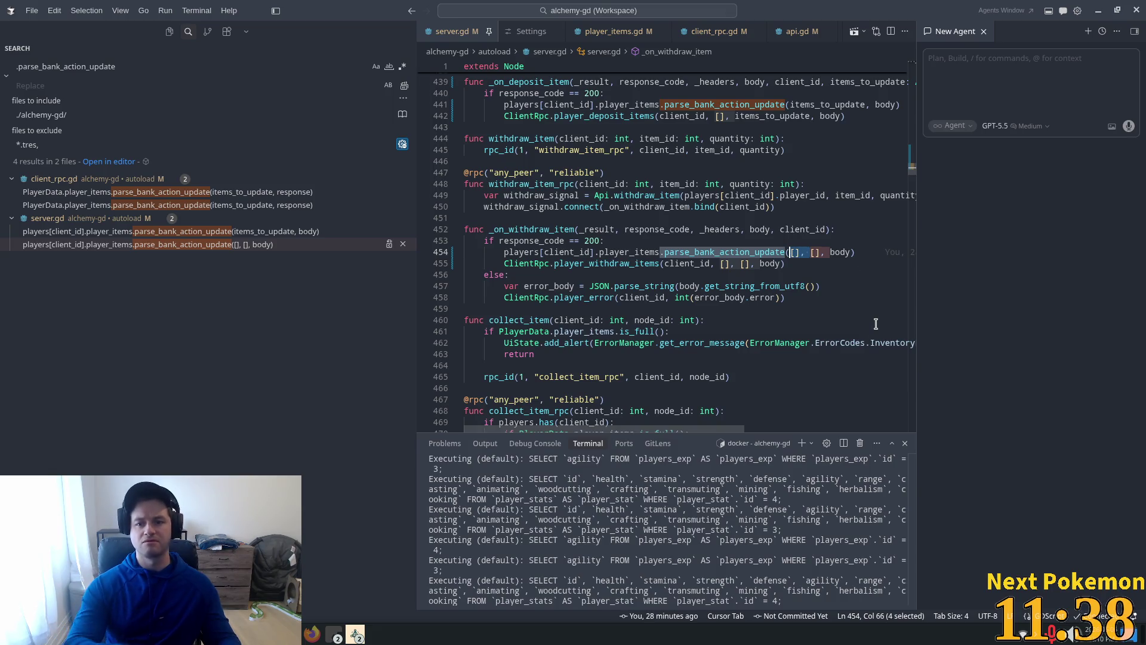
pyautogui.press('BackSpace')
pyautogui.click(740, 230)
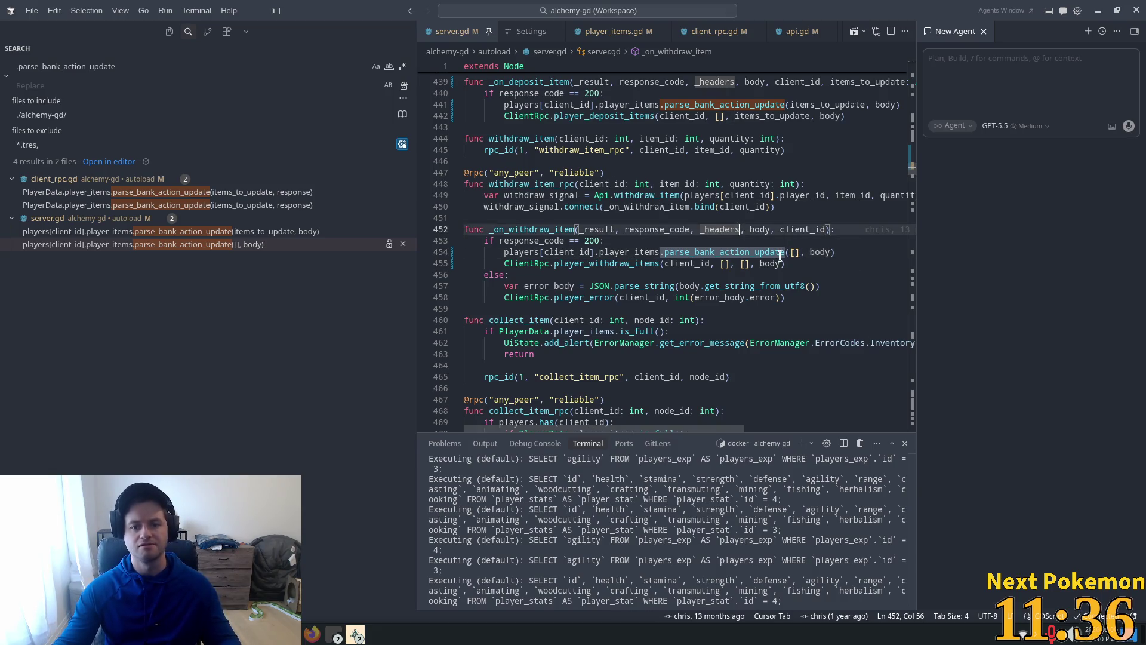
pyautogui.moveTo(776, 253)
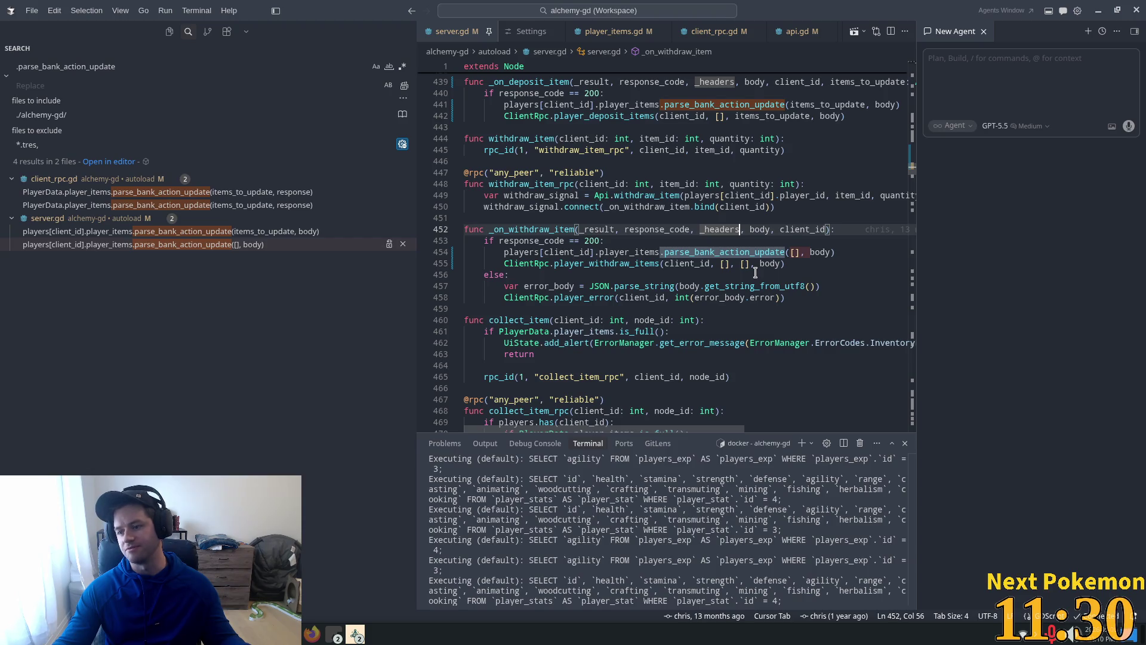
pyautogui.hotkey('alt', 'Tab')
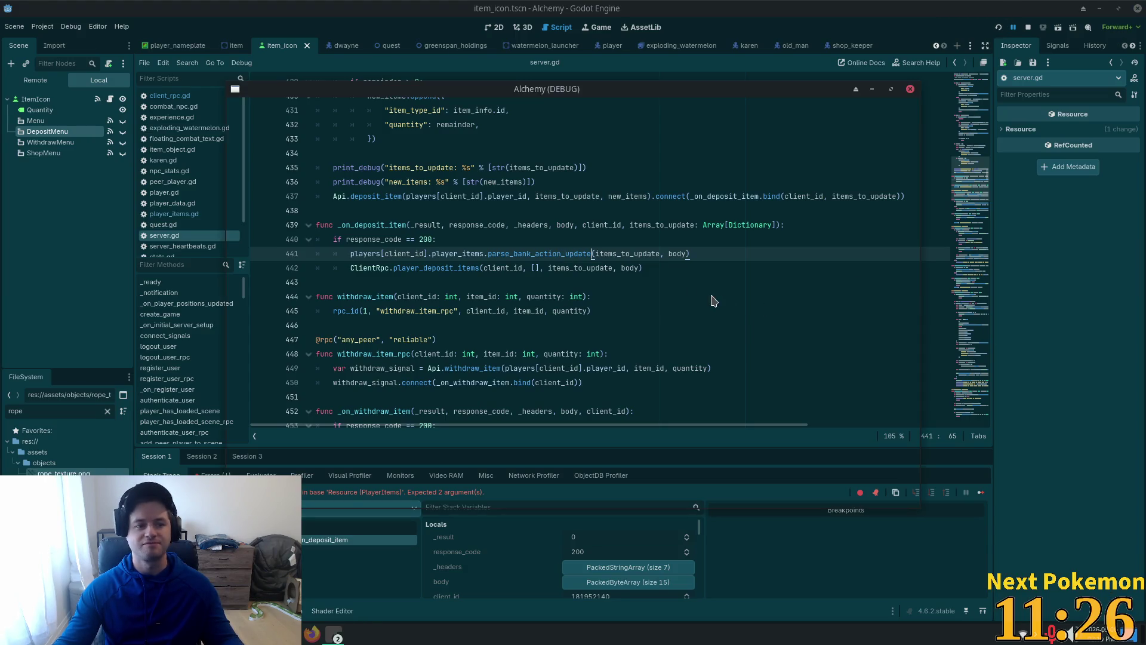
# Launch the game with F5 and move the first client window to the top-left
pyautogui.press('F5')
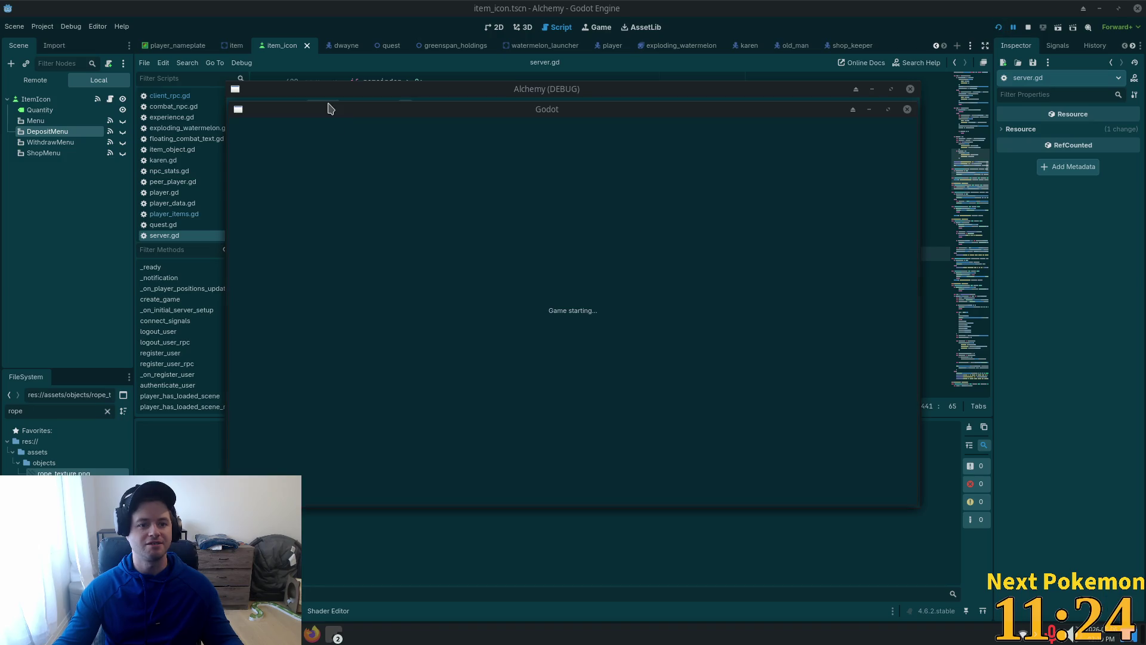
pyautogui.moveTo(330, 113)
pyautogui.mouseDown()
pyautogui.moveTo(299, 113)
pyautogui.moveTo(167, 56)
pyautogui.moveTo(115, 19)
pyautogui.mouseUp()
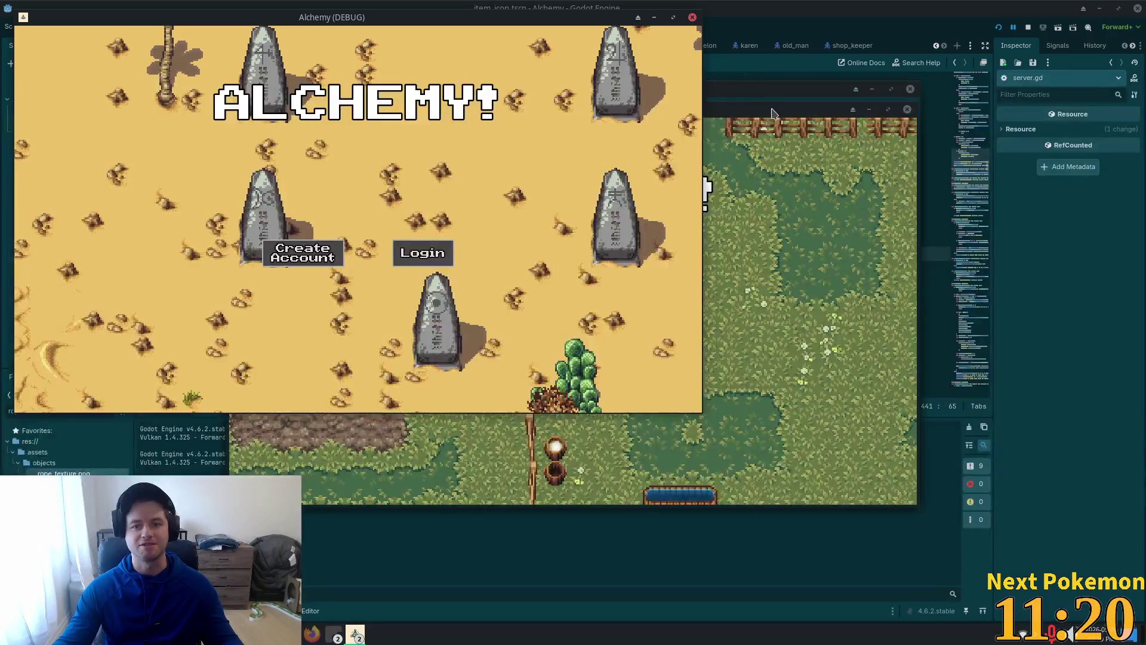
pyautogui.click(848, 164)
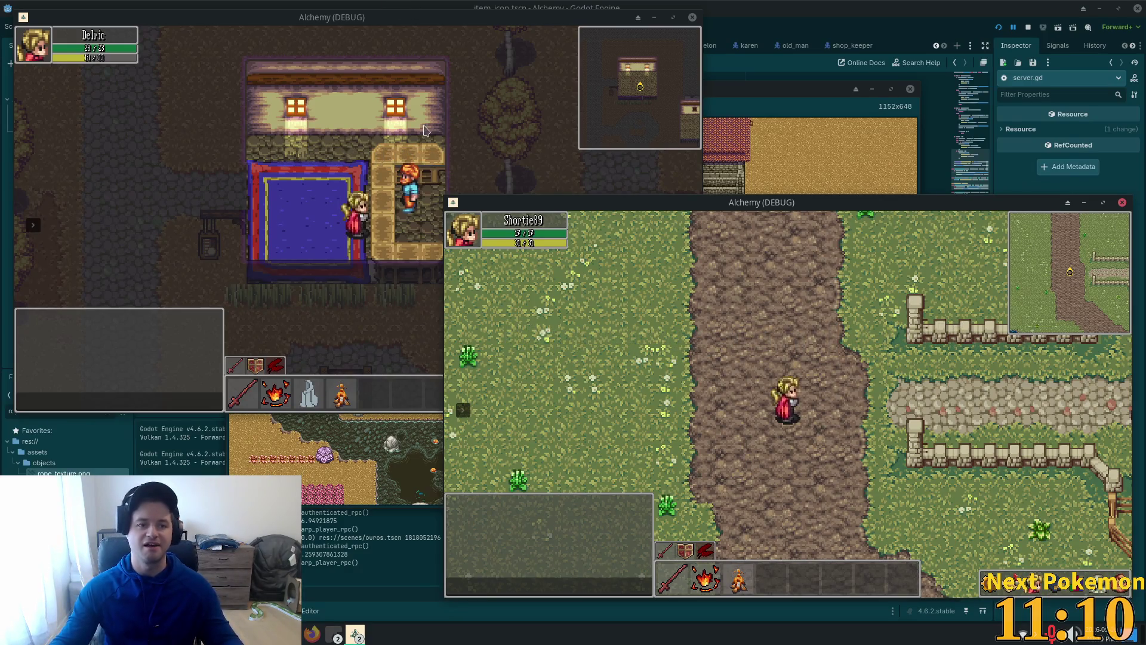
# As Delric, walk up to the NPC, open the bank panels, and close the right-hand panel
pyautogui.click(433, 155)
pyautogui.press('w')
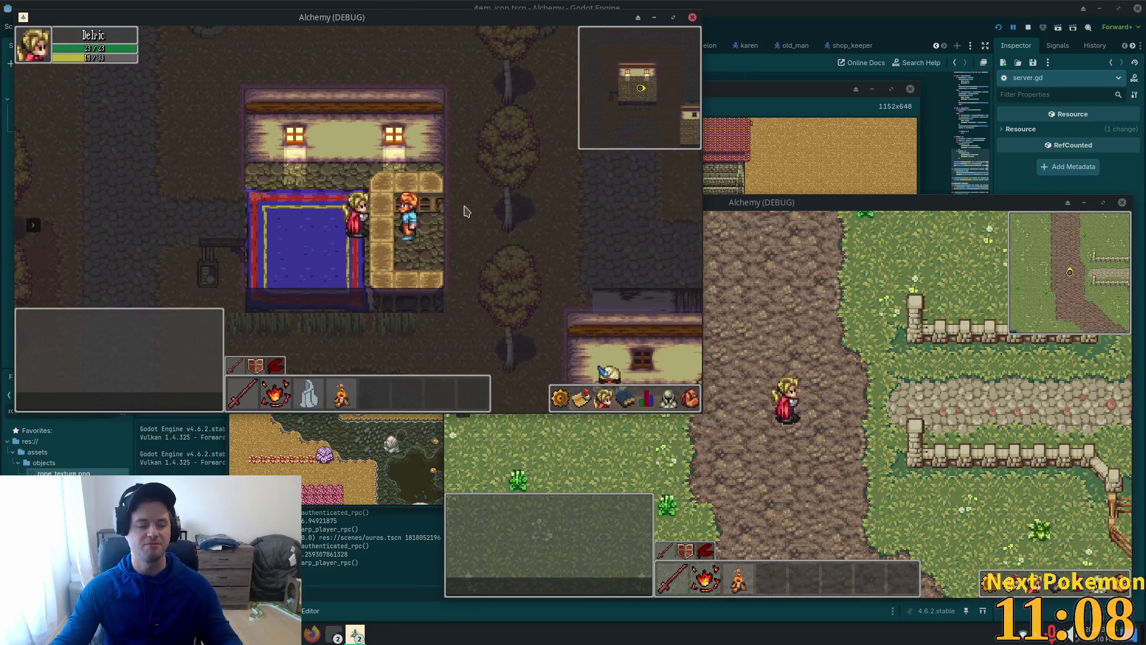
pyautogui.click(412, 218)
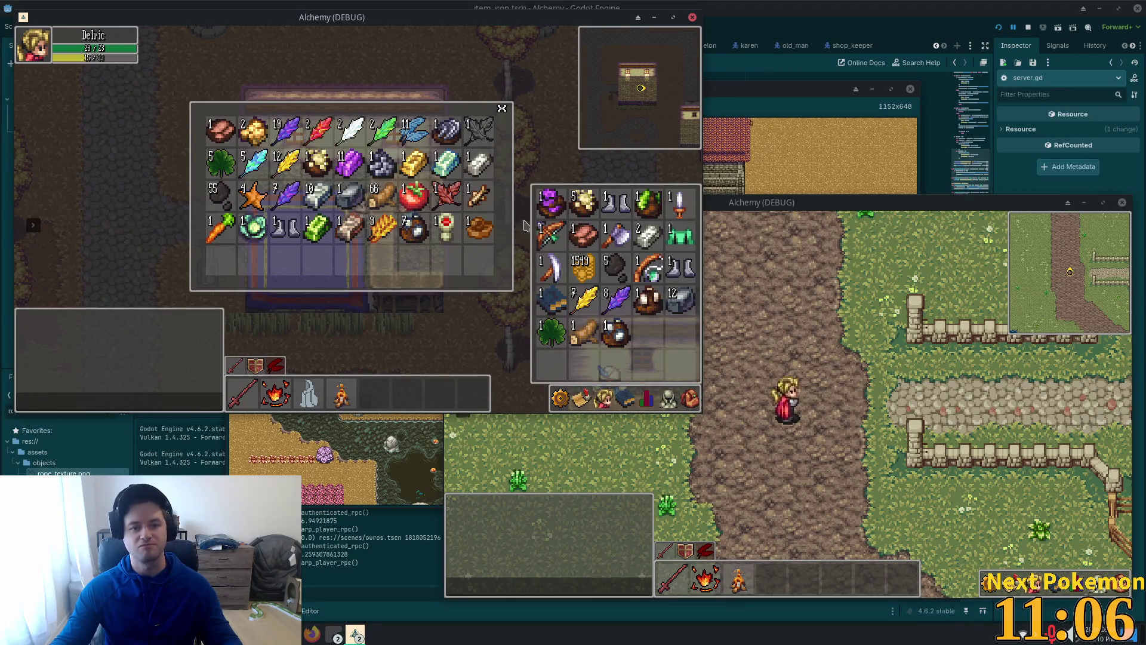
pyautogui.scroll(-3, 678, 384)
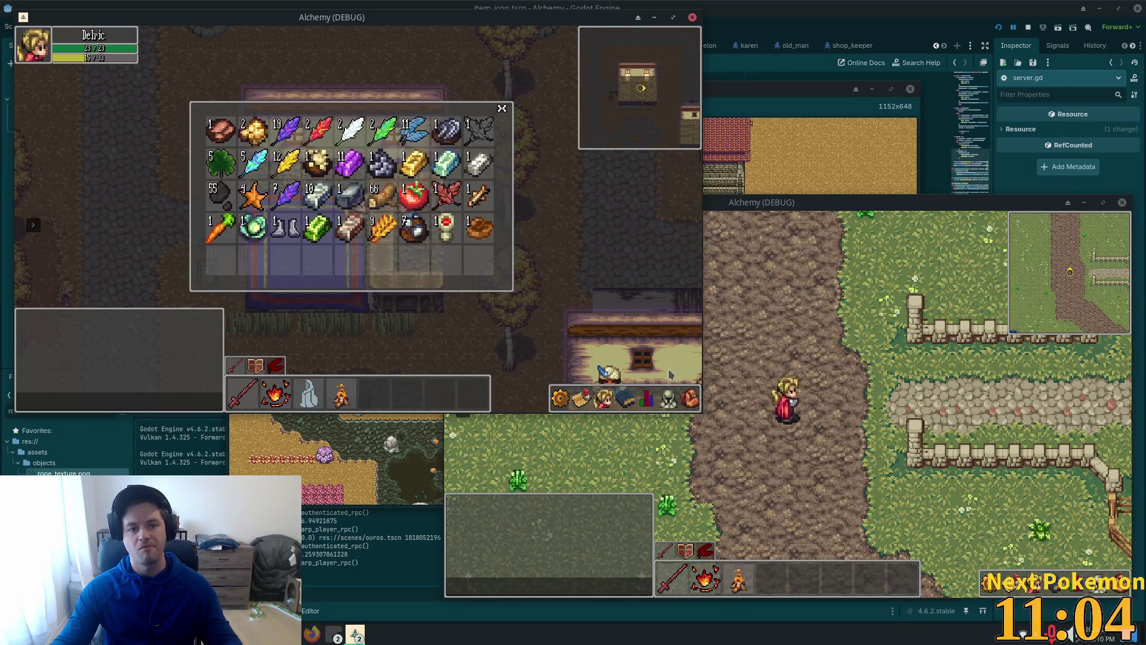
pyautogui.click(692, 400)
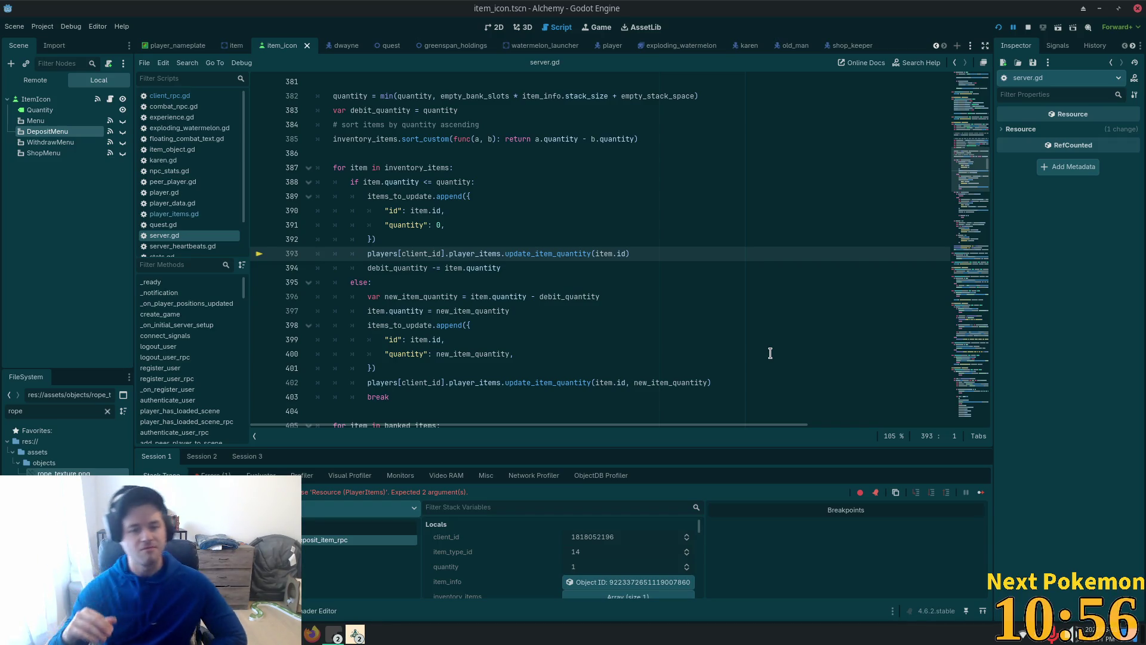
# Add ', 0' after item.id in line 393's update_item_quantity call and save server.gd
pyautogui.doubleClick(545, 253)
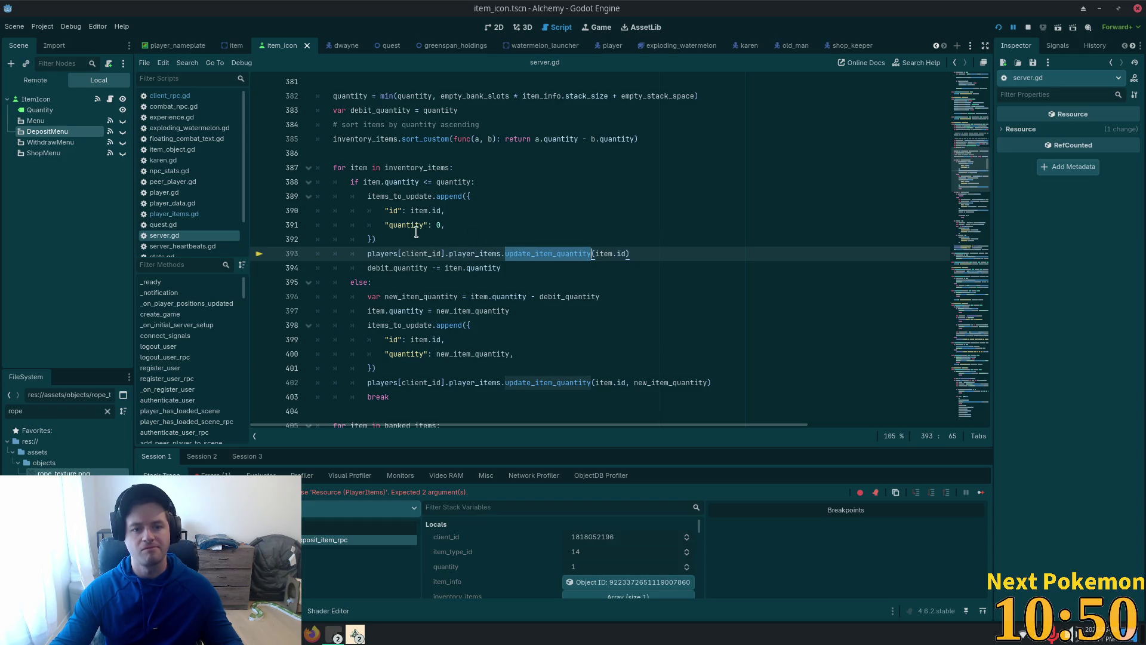
pyautogui.click(452, 225)
pyautogui.doubleClick(514, 253)
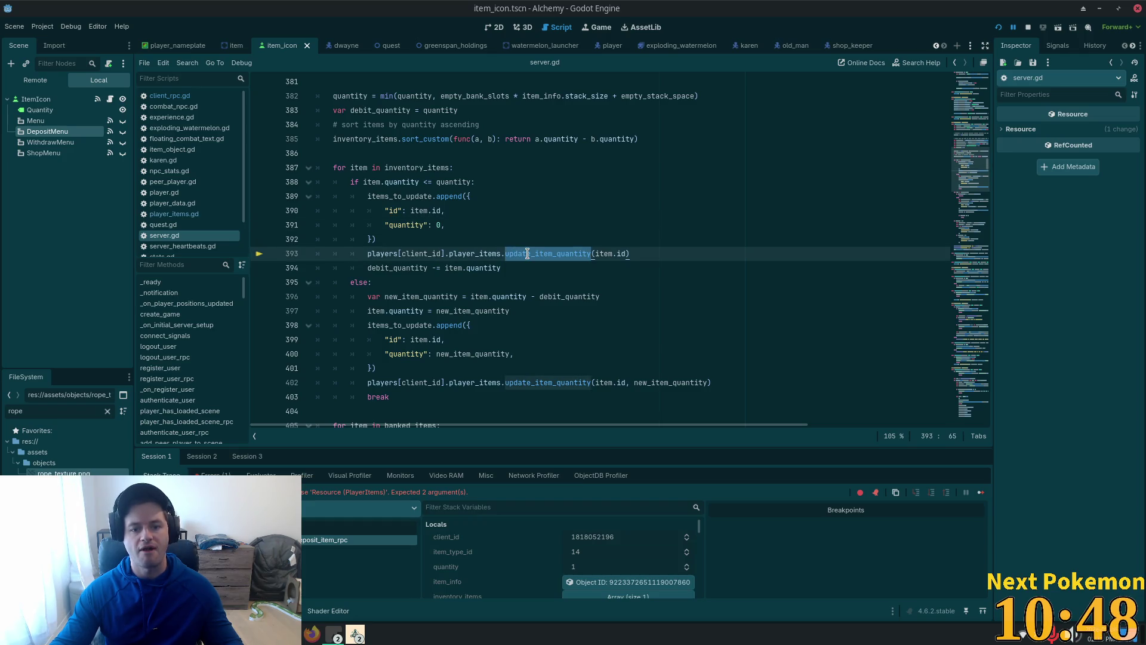
pyautogui.doubleClick(659, 383)
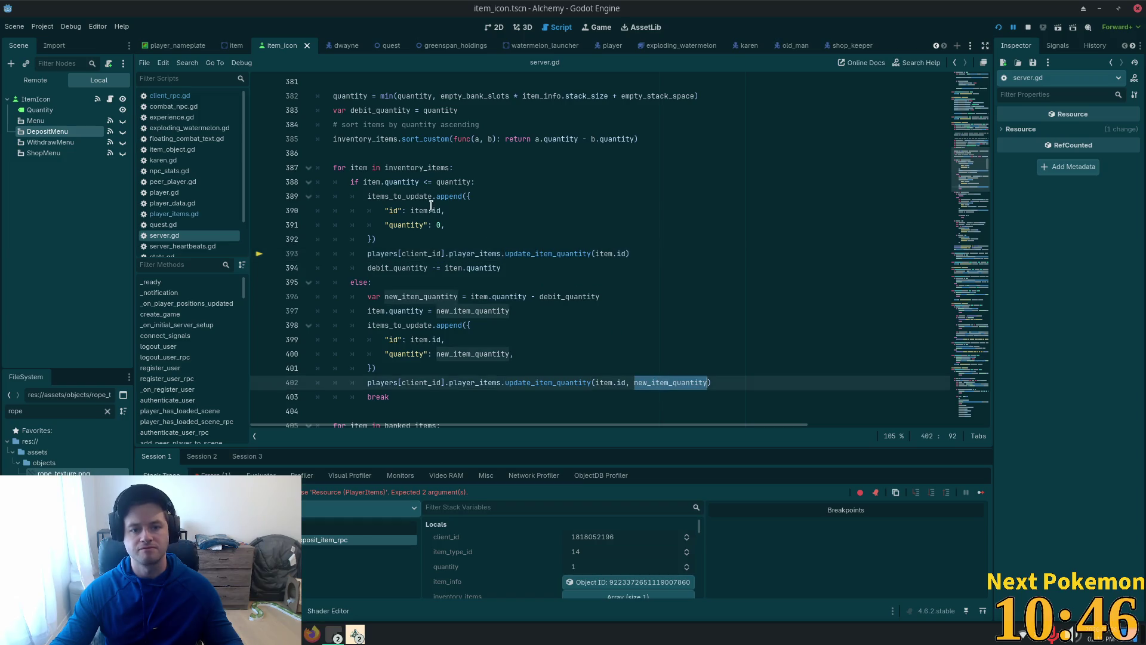
pyautogui.click(627, 254)
pyautogui.write(', 0')
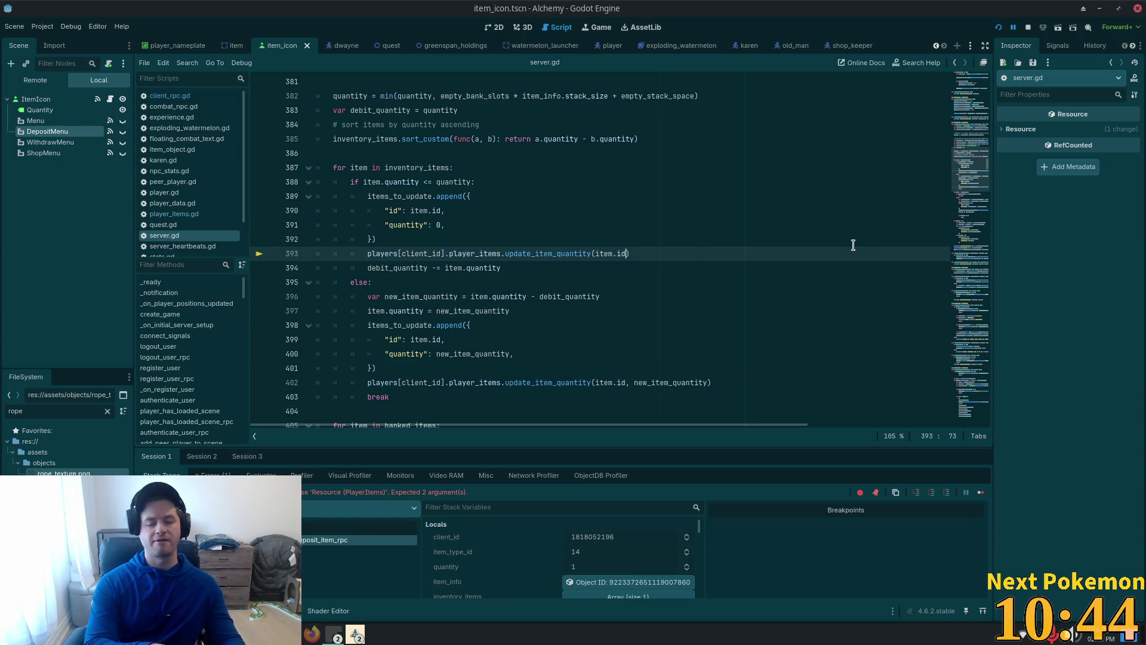
pyautogui.hotkey('ctrl', 's')
# Find the update_item_quantity definition in Cursor and review its zero-quantity check on line 239
pyautogui.click(550, 255)
pyautogui.doubleClick(551, 382)
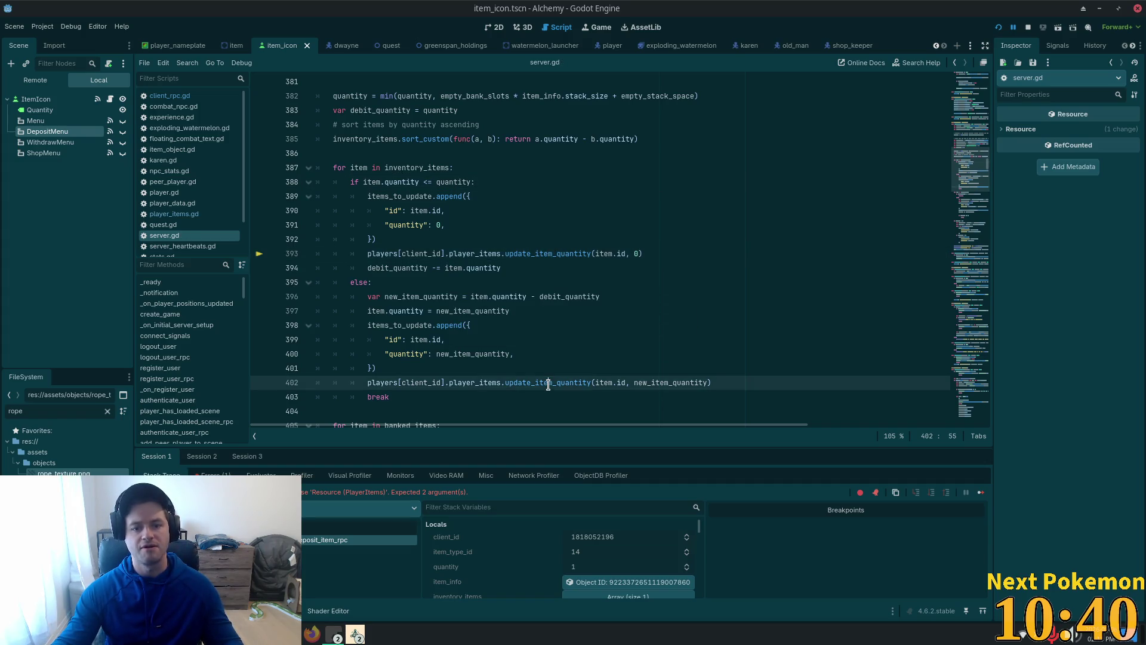
pyautogui.hotkey('alt', 'Tab')
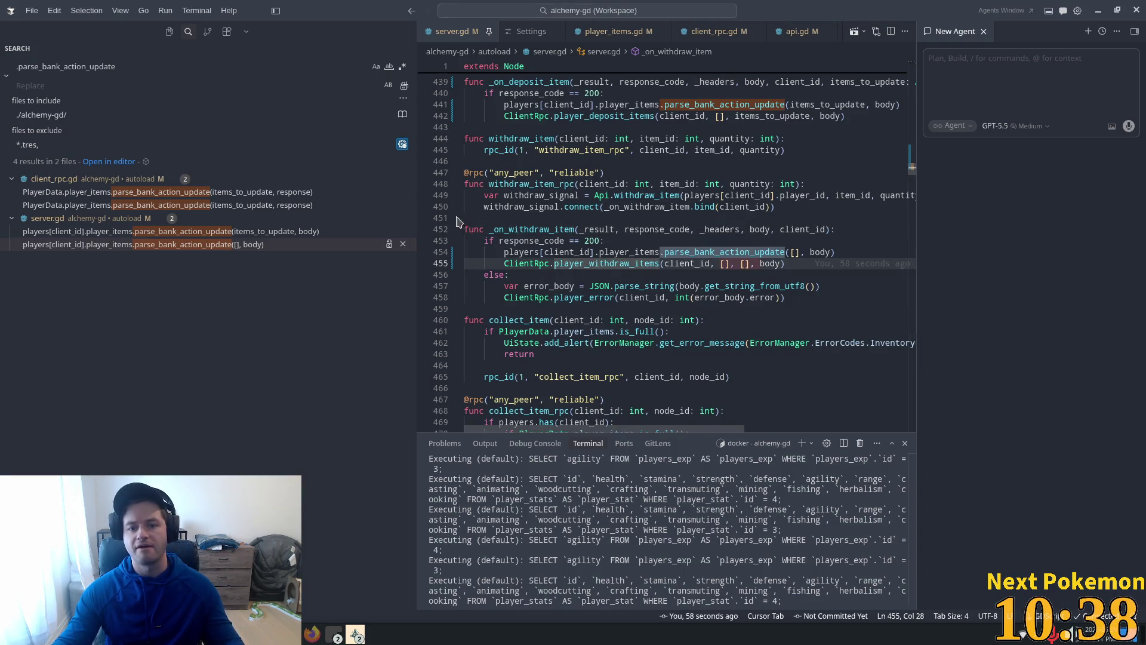
pyautogui.moveTo(417, 216); pyautogui.dragTo(274, 215)
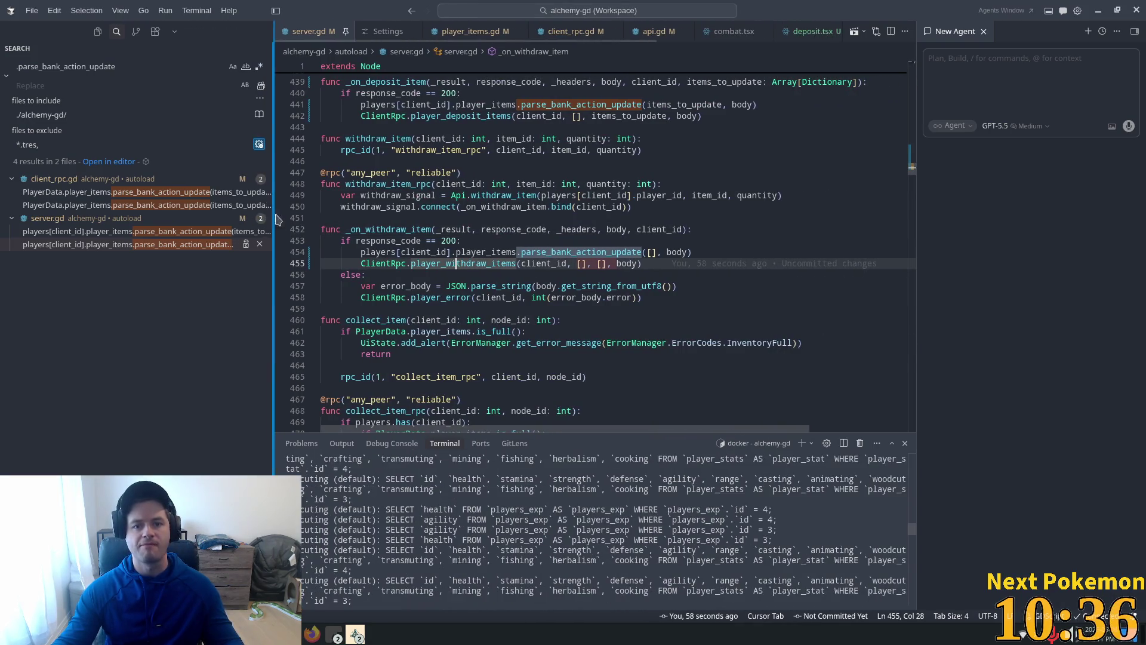
pyautogui.click(701, 206)
pyautogui.hotkey('ctrl', 'f')
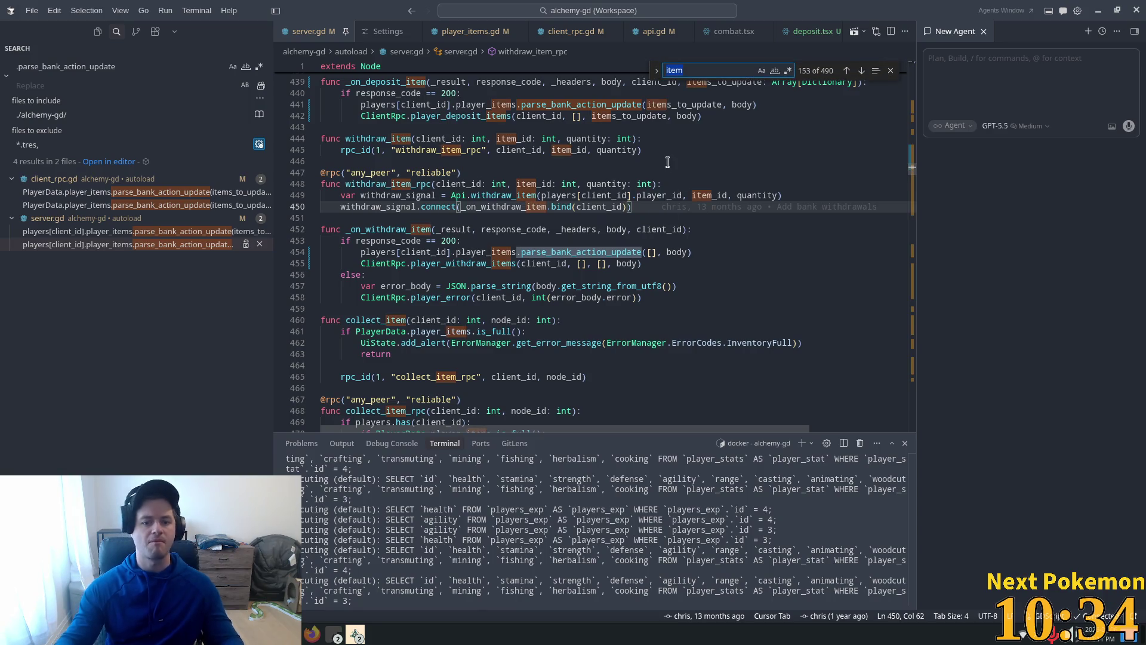
pyautogui.write('update_ite')
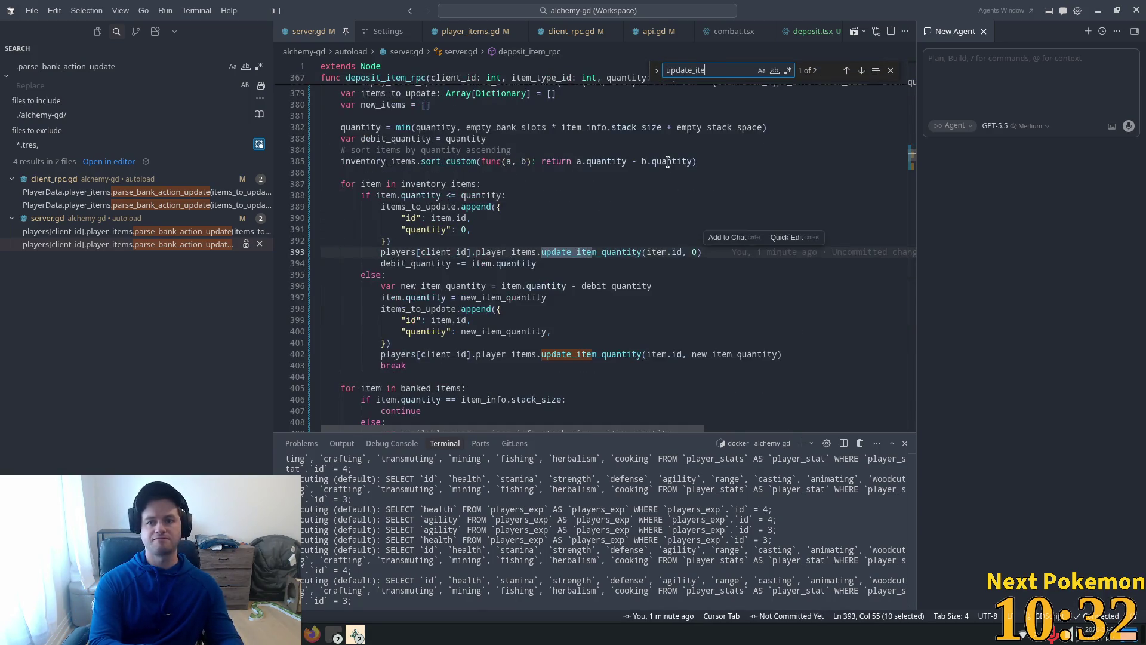
pyautogui.keyDown('ctrl'); pyautogui.click(591, 252); pyautogui.keyUp('ctrl')
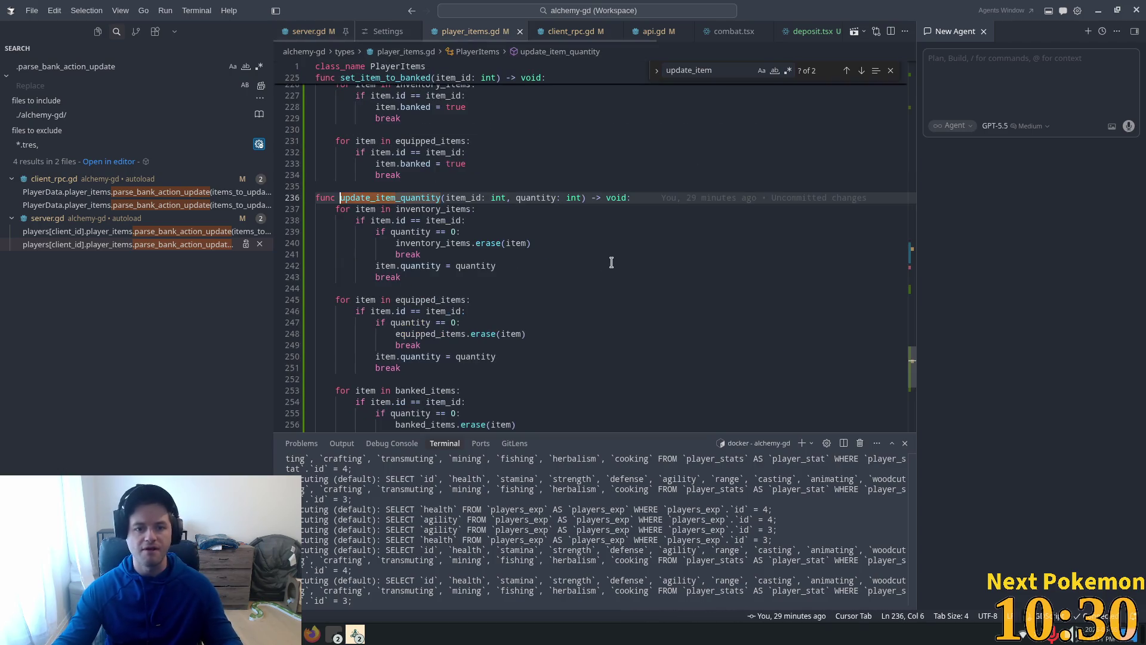
pyautogui.click(456, 232)
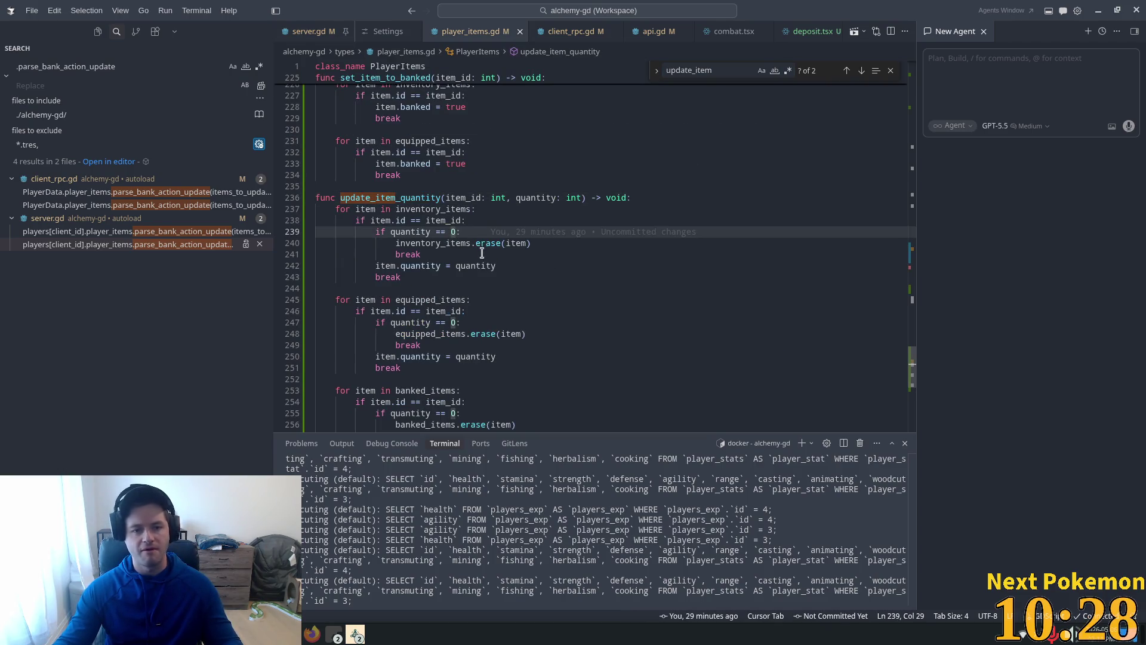
pyautogui.click(482, 251)
pyautogui.hotkey('alt', 'Tab')
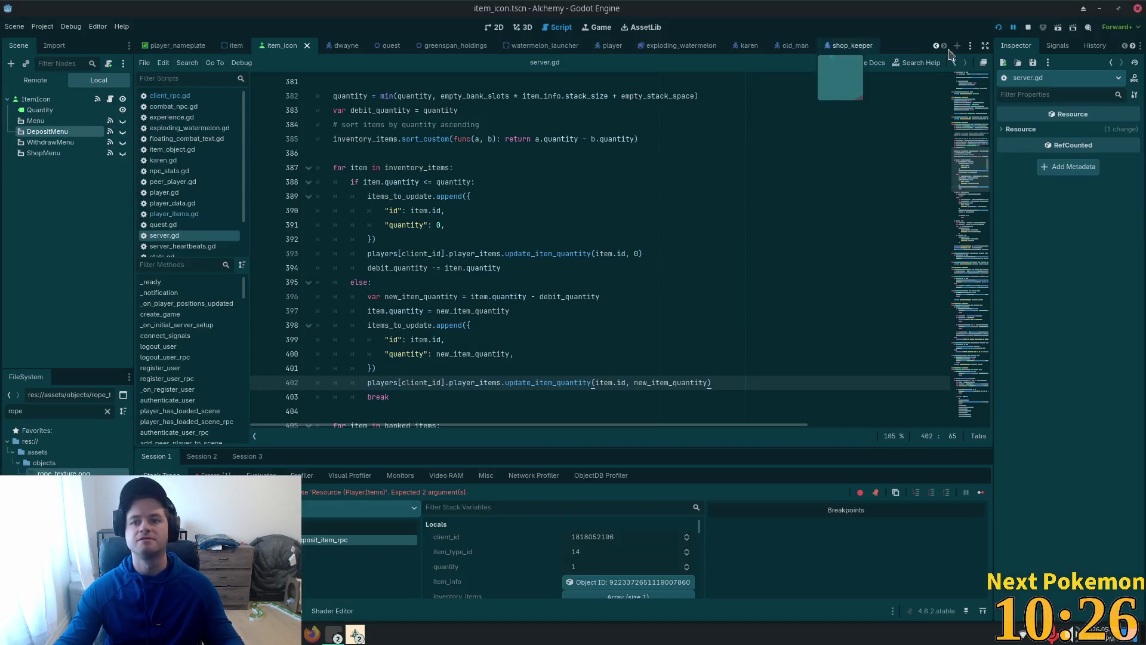
# Rerun the Alchemy debug game with F5 using the edited server.gd
pyautogui.press('F5')
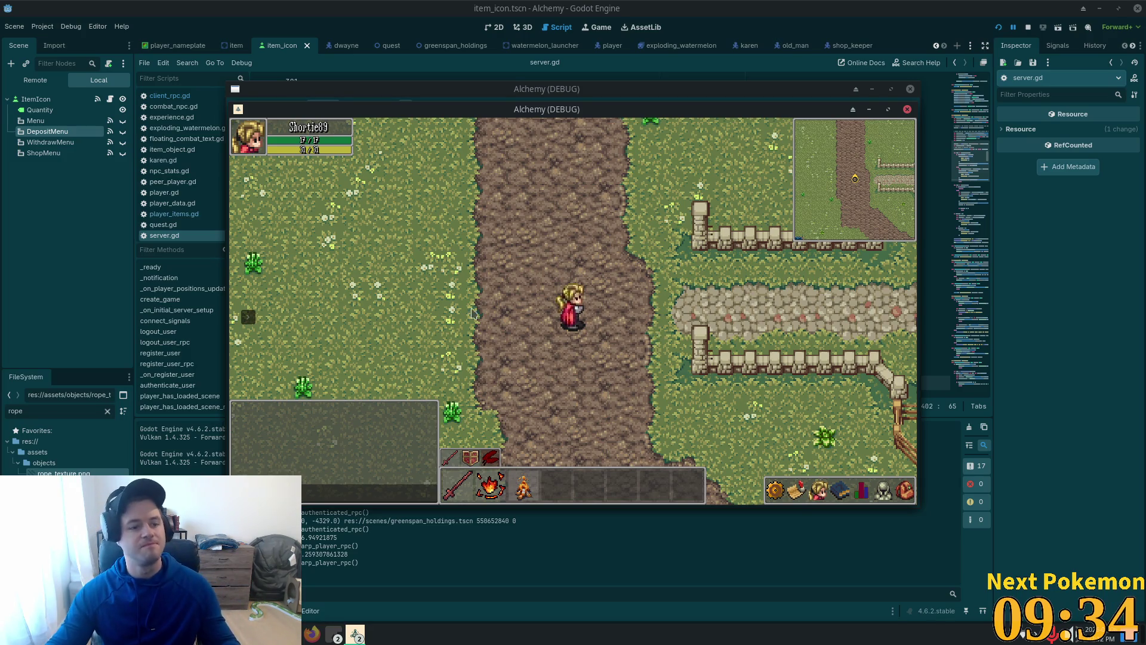
# Walk the character south along the path to a new area
pyautogui.press('Down')
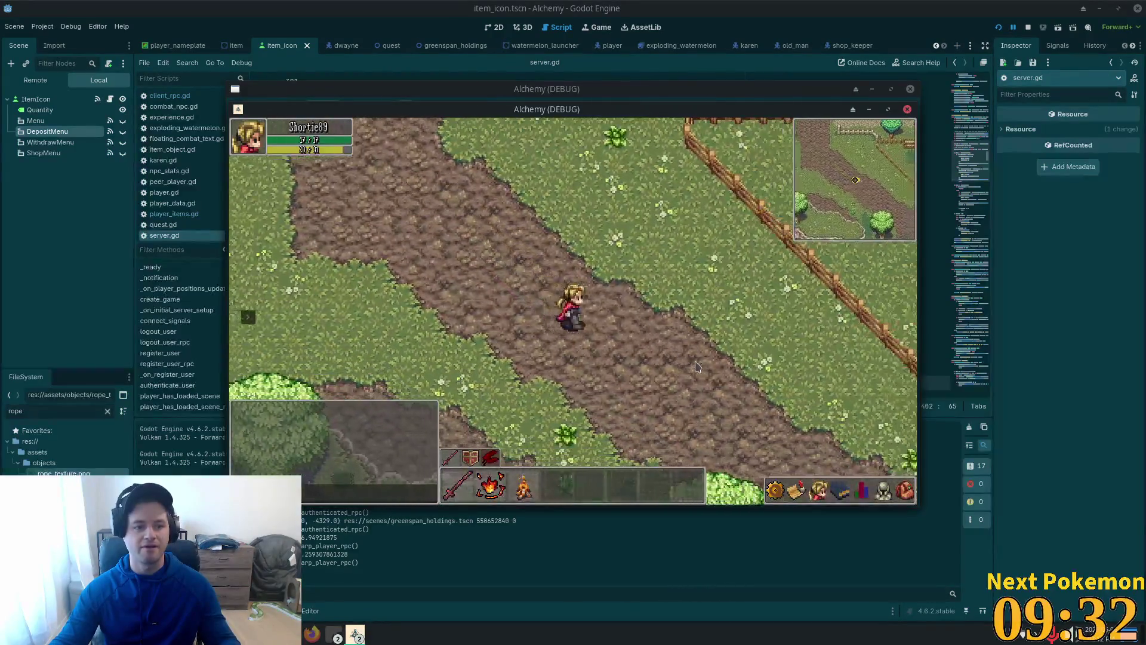
pyautogui.press('Down')
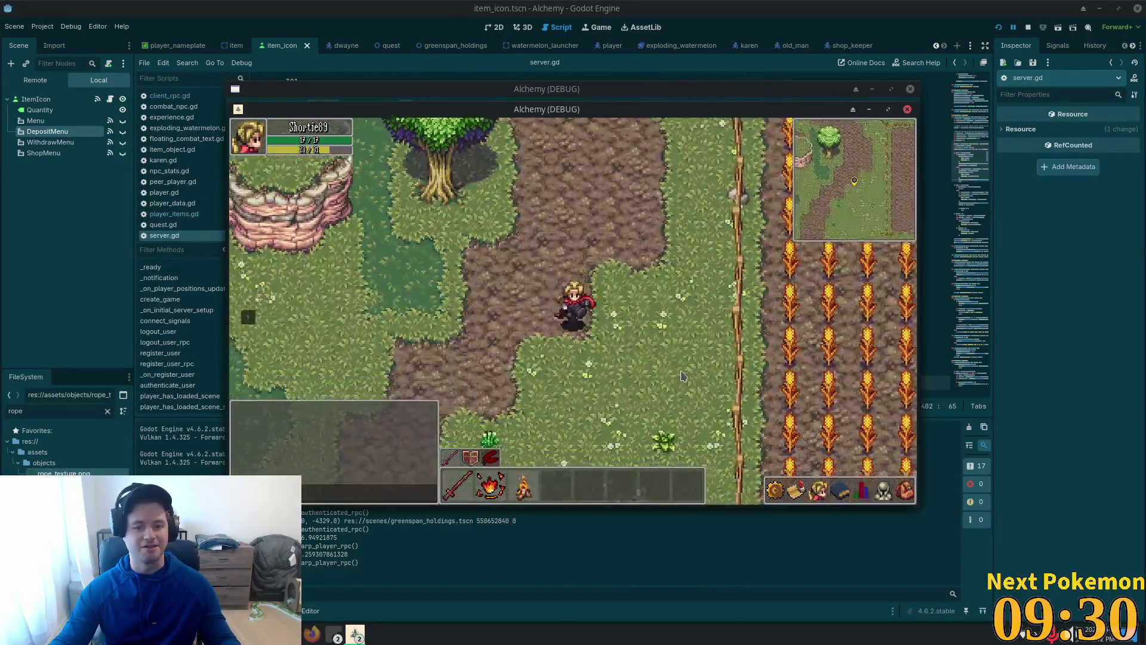
pyautogui.press('Down')
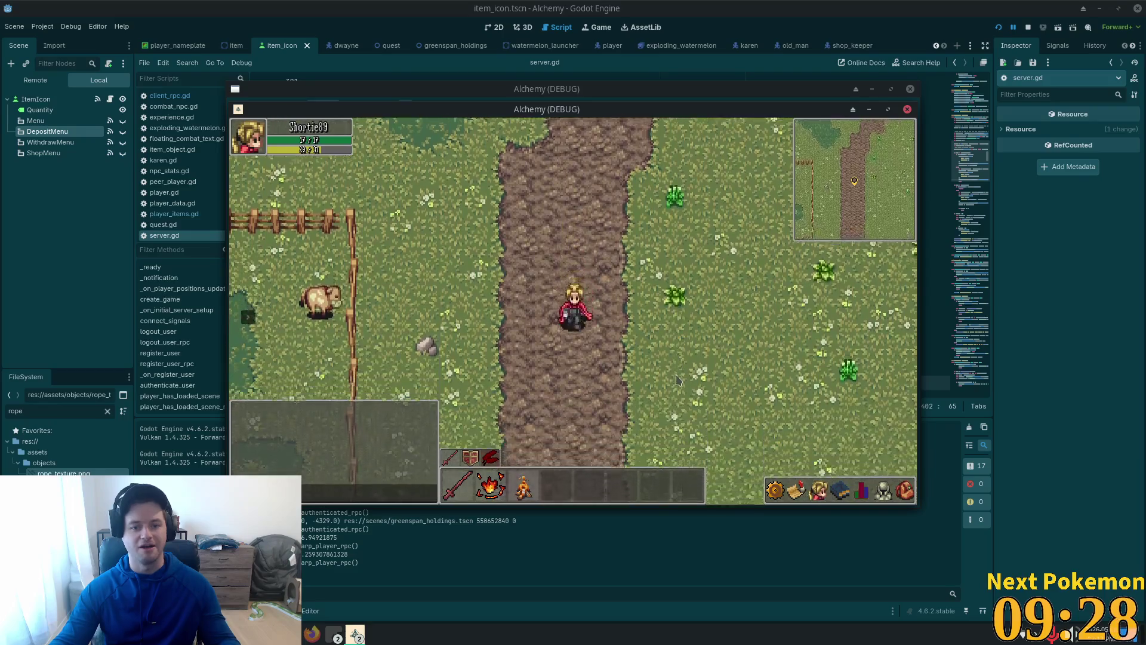
pyautogui.press('Down')
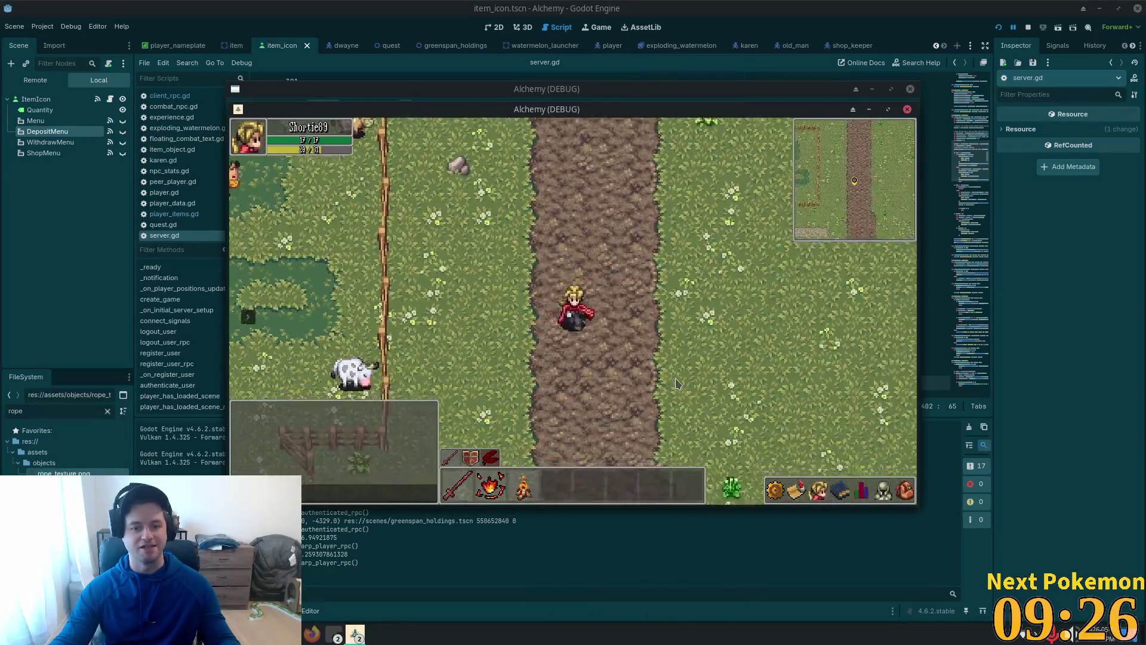
pyautogui.press('Down')
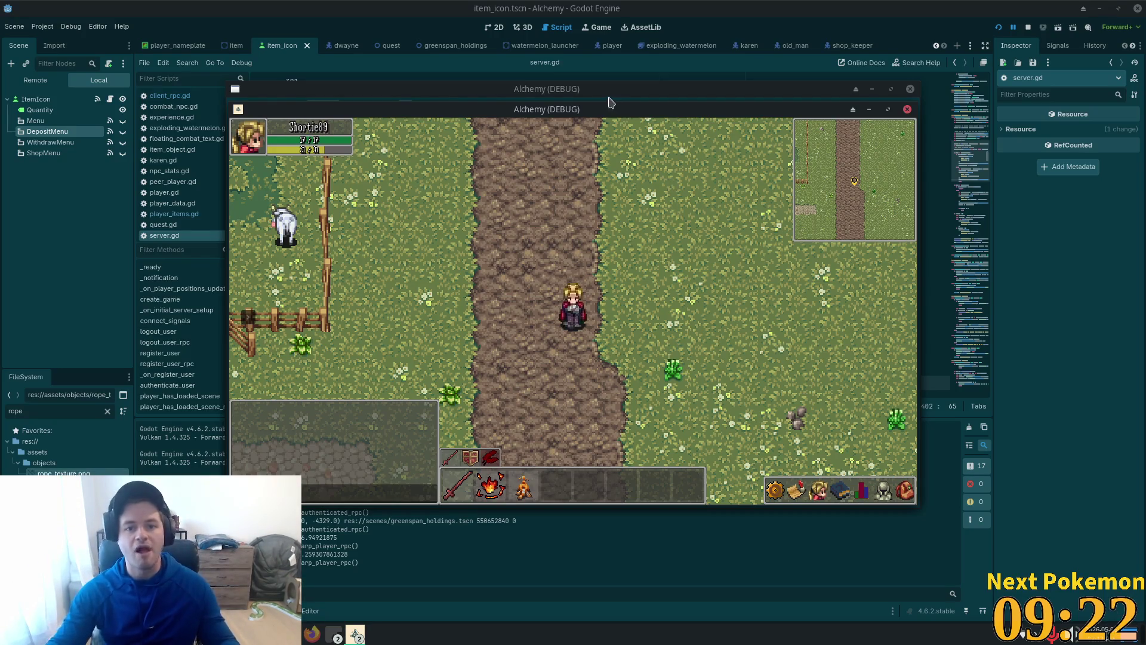
# In the other player's window, open the Teller's bank and bag, then leave the game
pyautogui.click(627, 106)
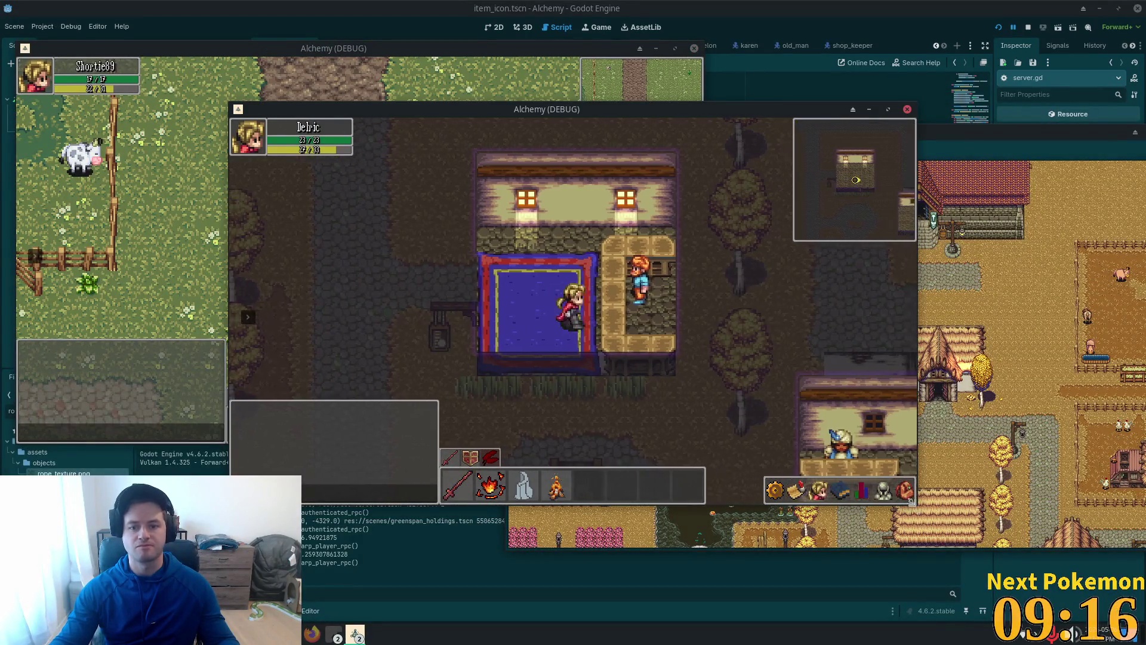
pyautogui.click(906, 490)
pyautogui.press('e')
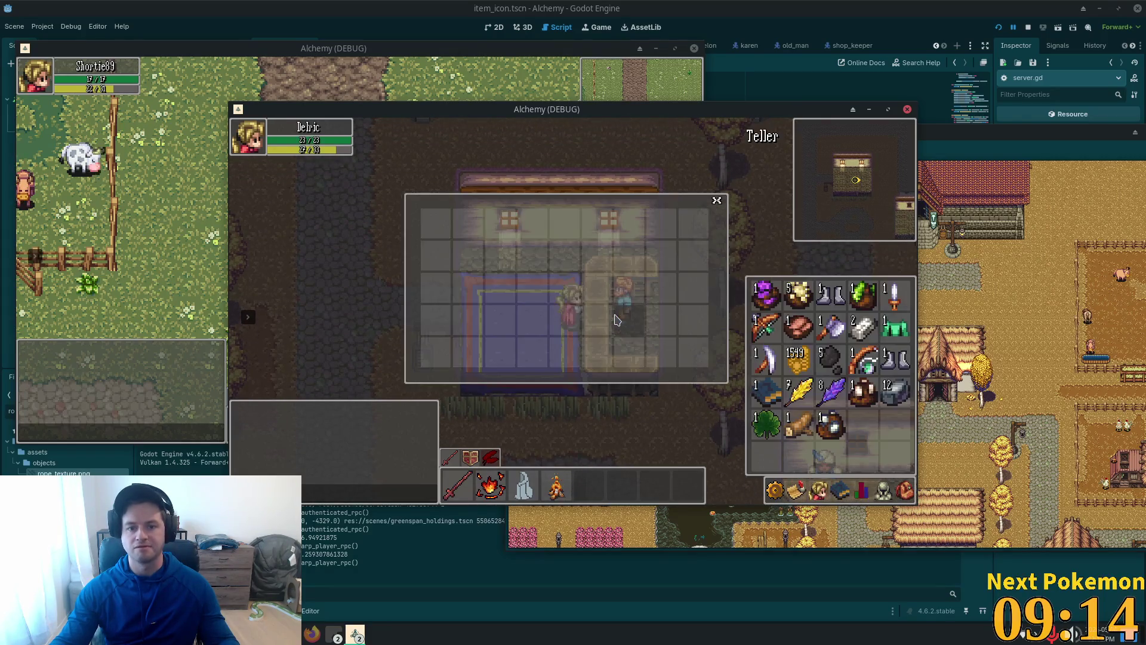
pyautogui.click(818, 489)
pyautogui.click(818, 490)
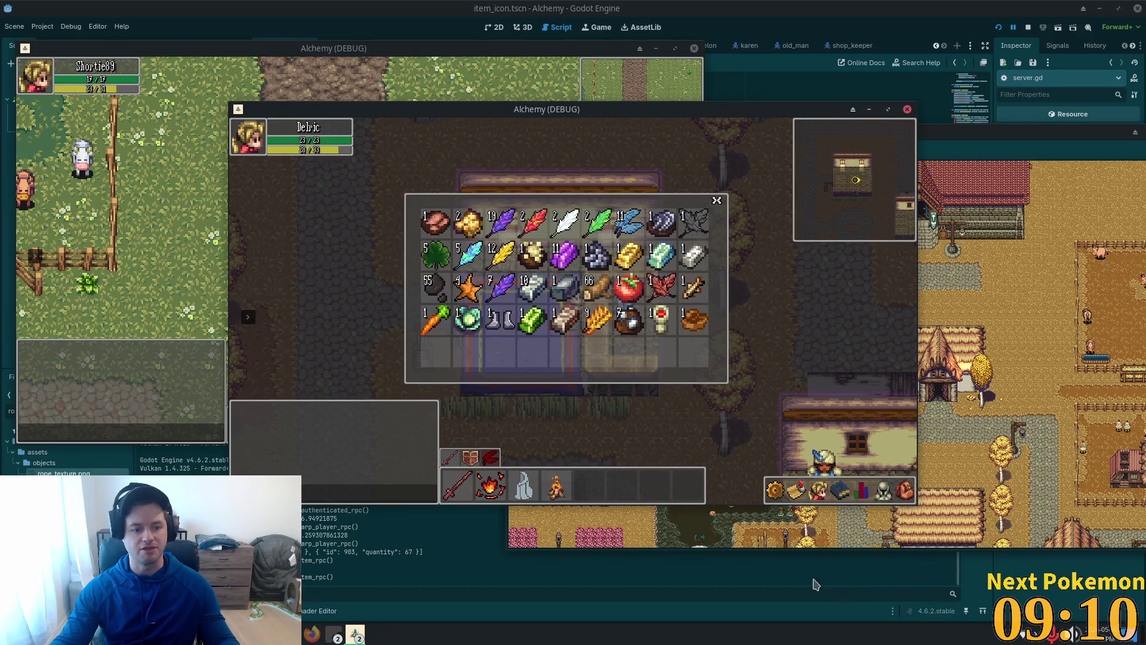
pyautogui.hotkey('alt', 'Tab')
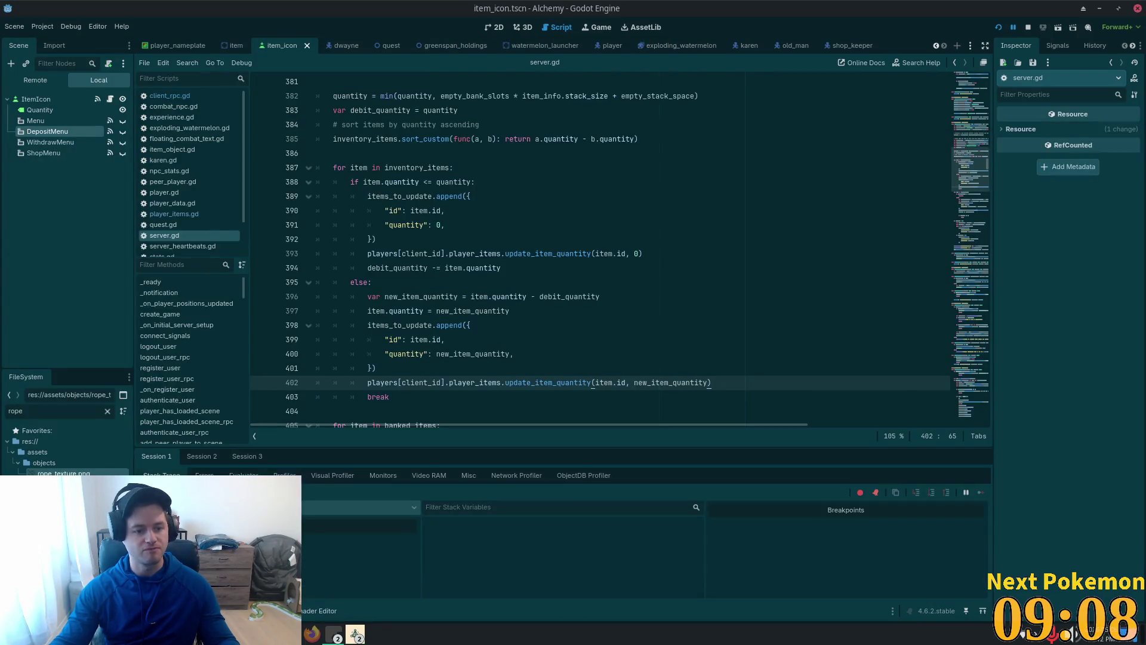
# Read the Session 2 error: player_deposit_items_rpc expected 2 arguments but got 3
pyautogui.click(200, 456)
pyautogui.click(209, 475)
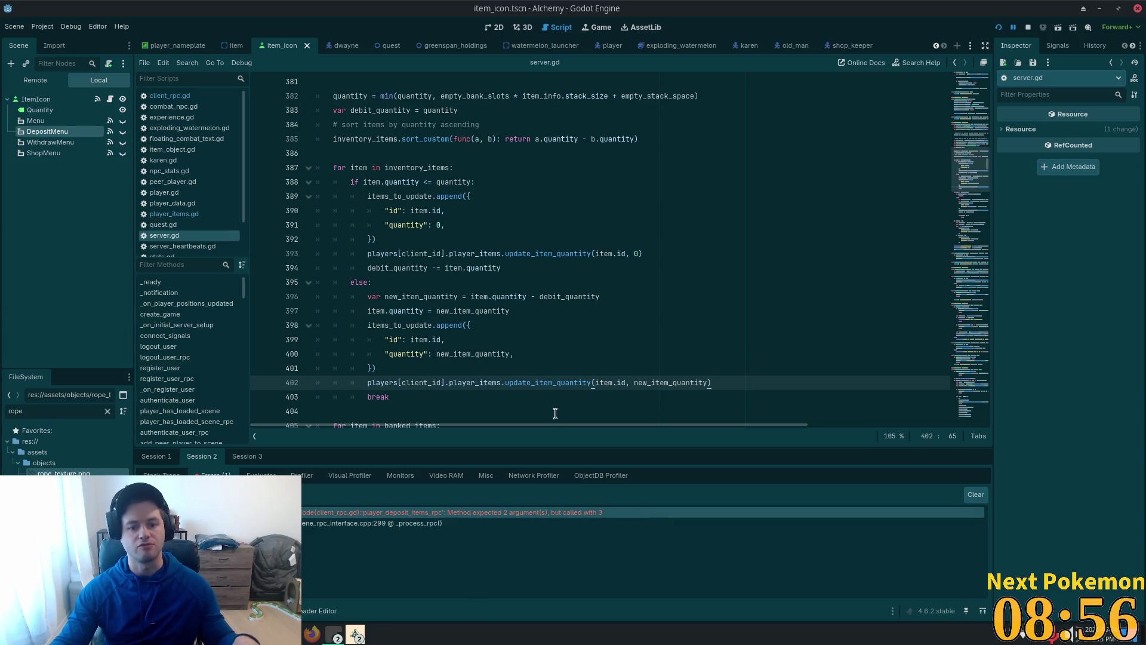
pyautogui.hotkey('alt', 'Tab')
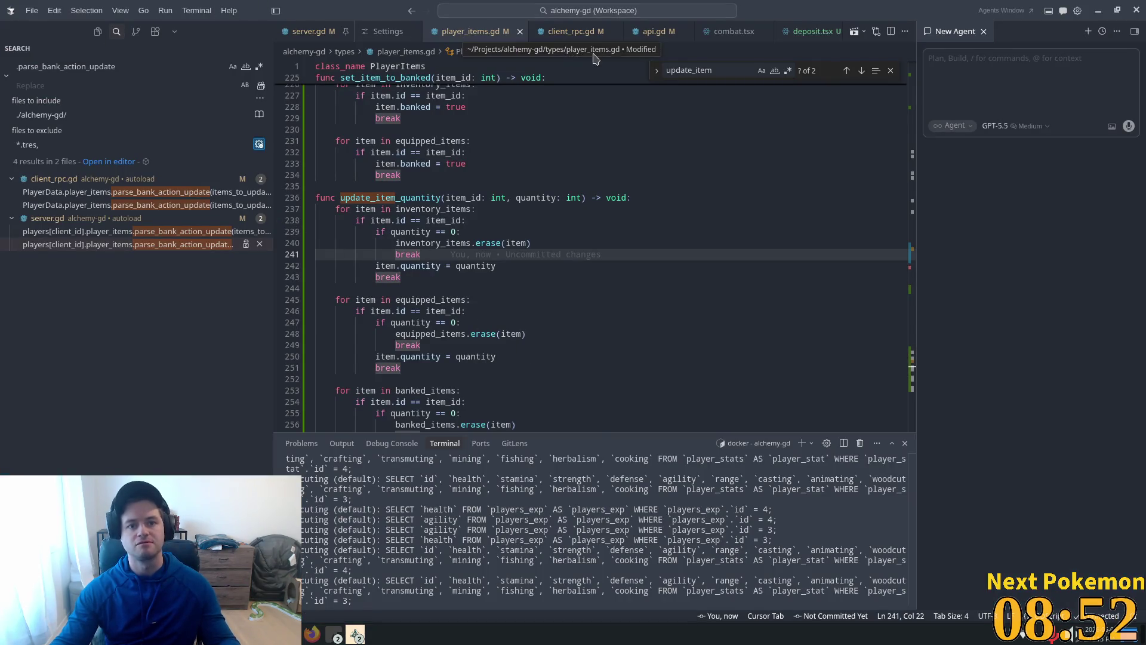
# In client_rpc.gd, search for player_deposit_items_rpc and jump to its rpc call on line 268
pyautogui.click(571, 31)
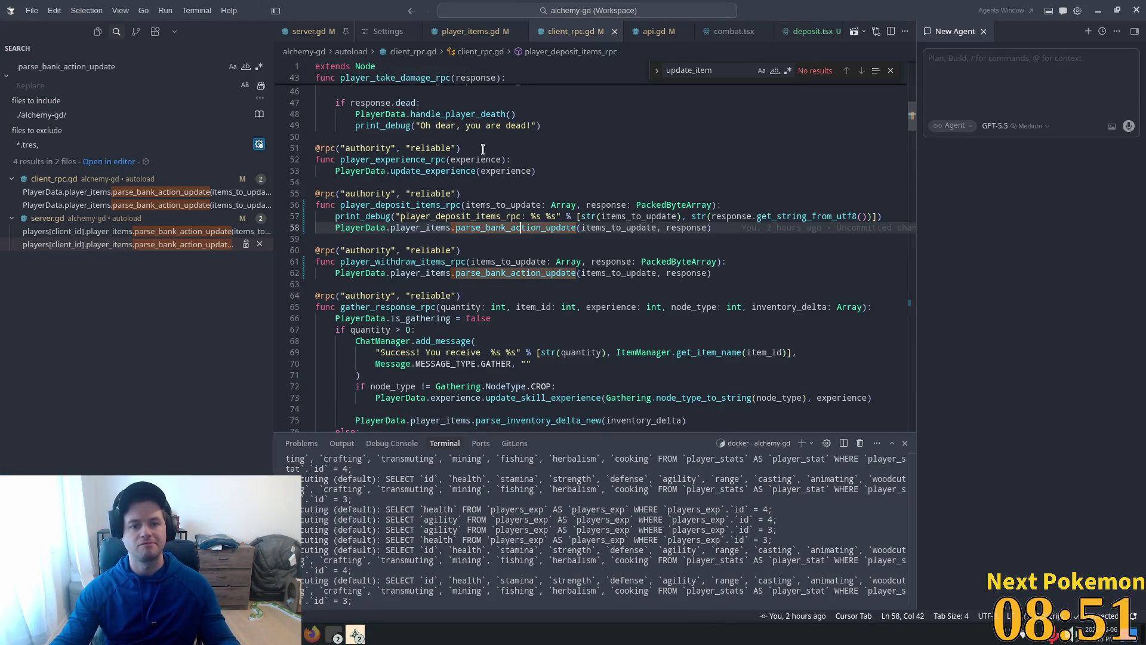
pyautogui.doubleClick(394, 262)
pyautogui.doubleClick(400, 204)
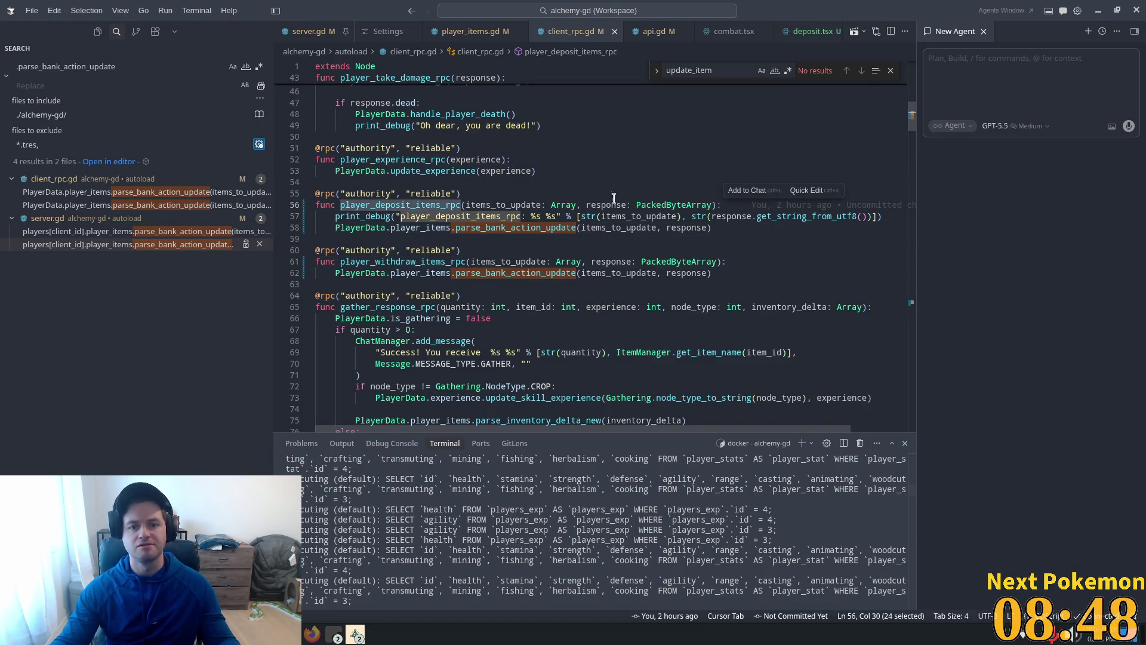
pyautogui.doubleClick(484, 205)
pyautogui.doubleClick(406, 205)
pyautogui.hotkey('ctrl', 'f')
pyautogui.press('Return')
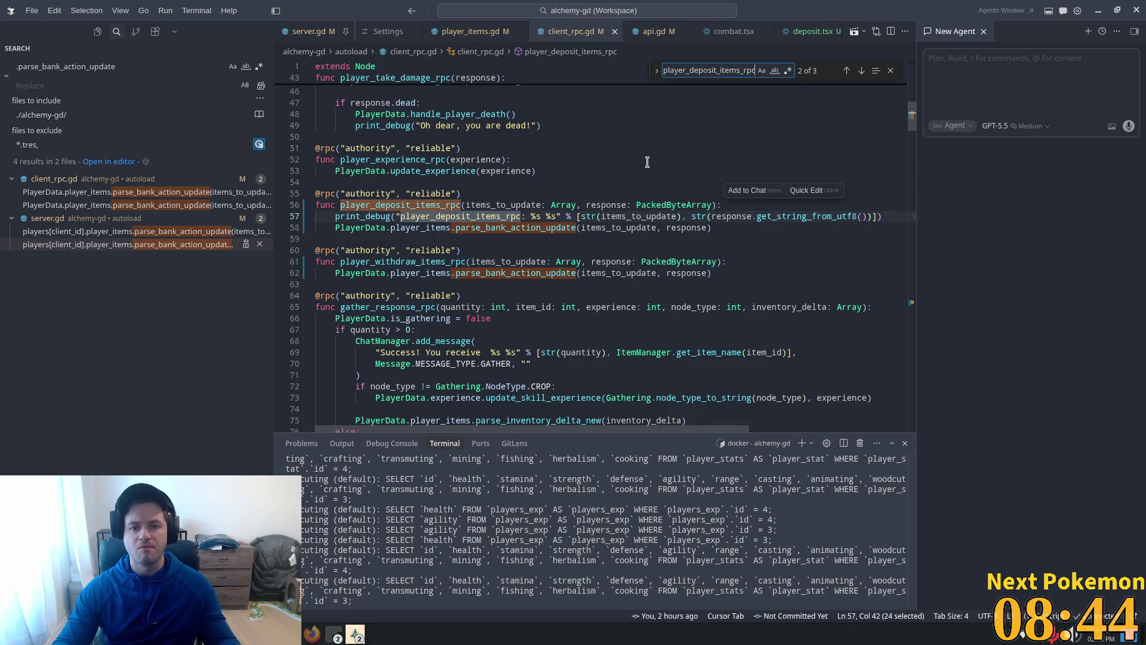
pyautogui.press('Return')
# Delete items_to_bank from the deposit and withdraw signatures and rpc_id calls, then save
pyautogui.doubleClick(594, 253)
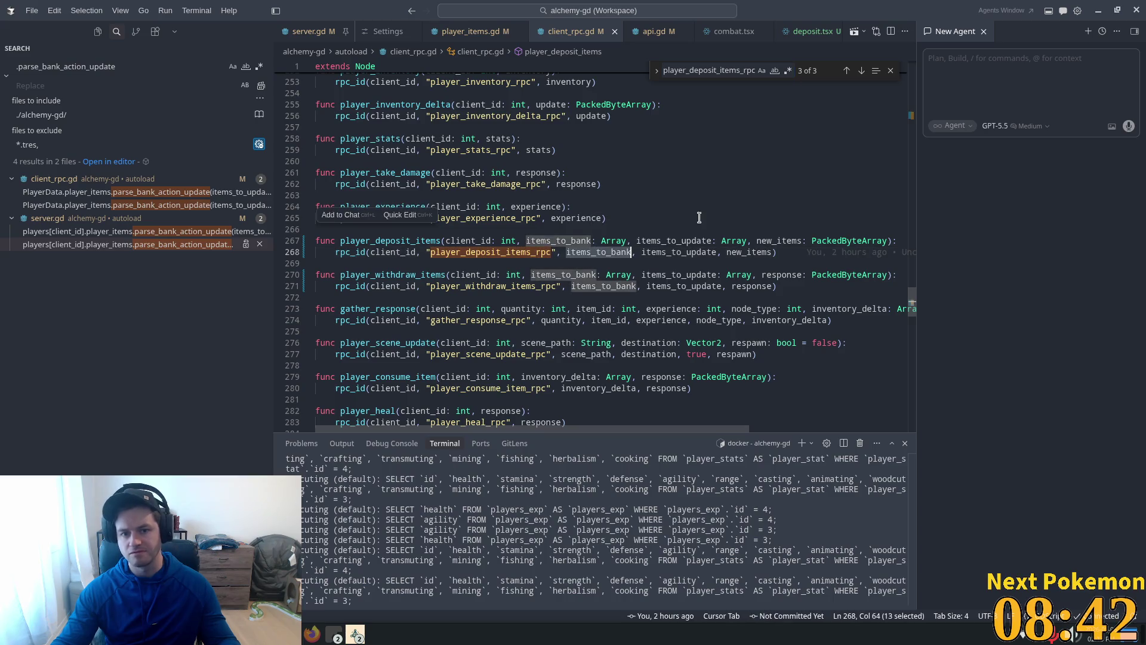
pyautogui.click(637, 240)
pyautogui.hotkey('ctrl', 'shift', 'Left')
pyautogui.hotkey('ctrl', 'shift', 'Left')
pyautogui.hotkey('shift', 'Left')
pyautogui.press('BackSpace')
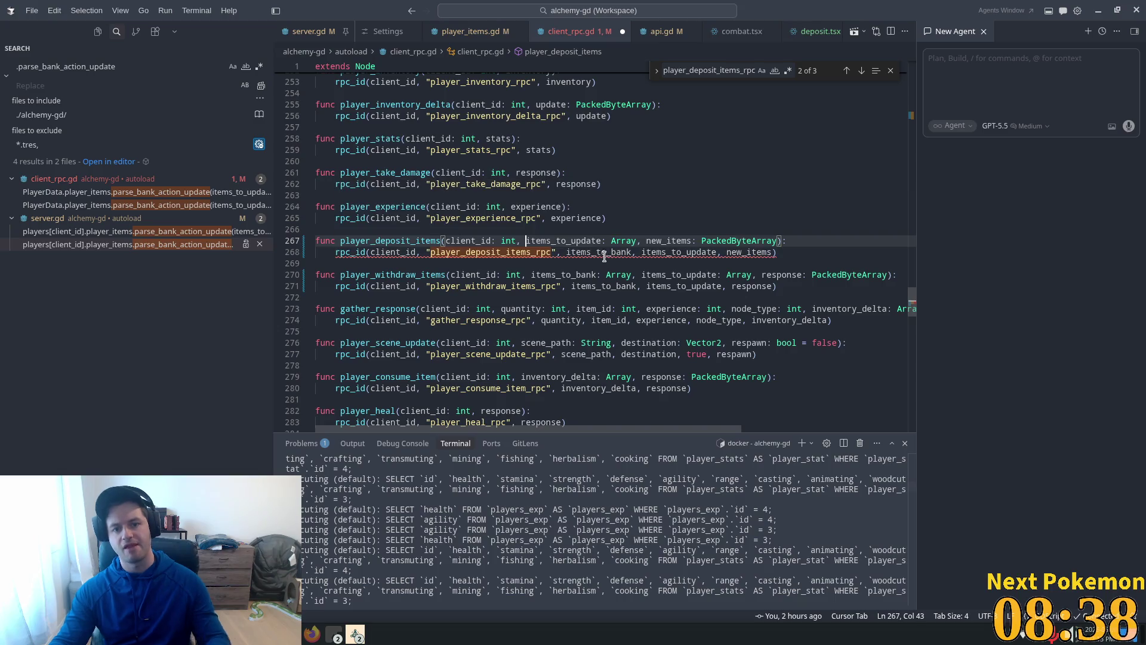
pyautogui.doubleClick(605, 253)
pyautogui.hotkey('shift', 'Right')
pyautogui.hotkey('shift', 'Right')
pyautogui.press('BackSpace')
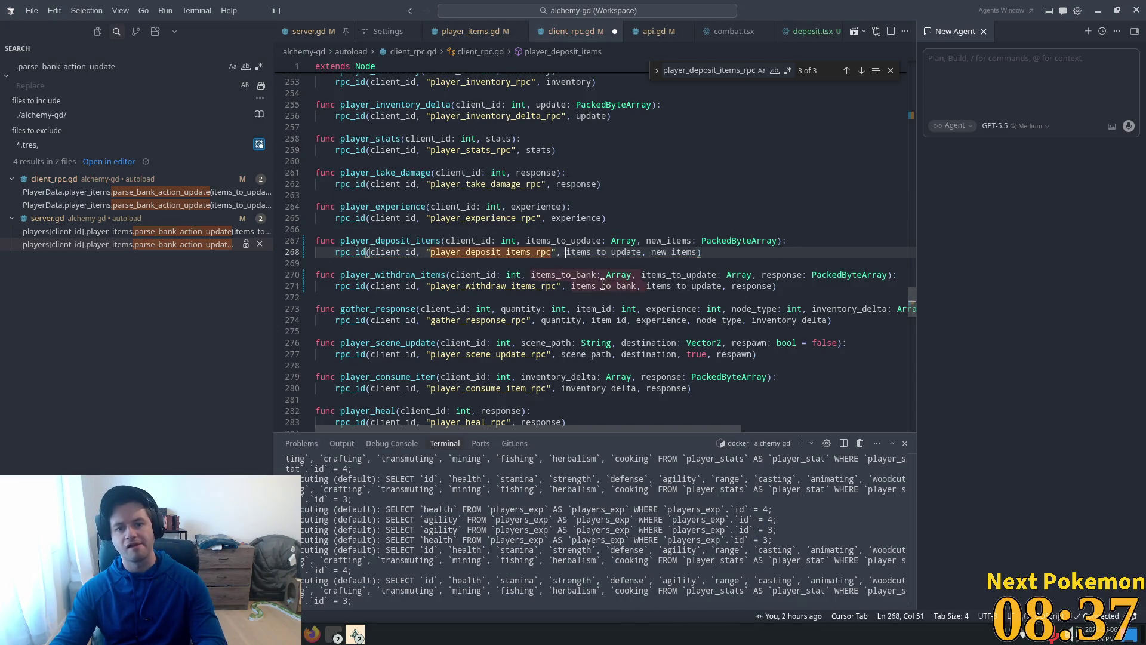
pyautogui.press('Tab')
pyautogui.press('Tab')
pyautogui.hotkey('ctrl', 's')
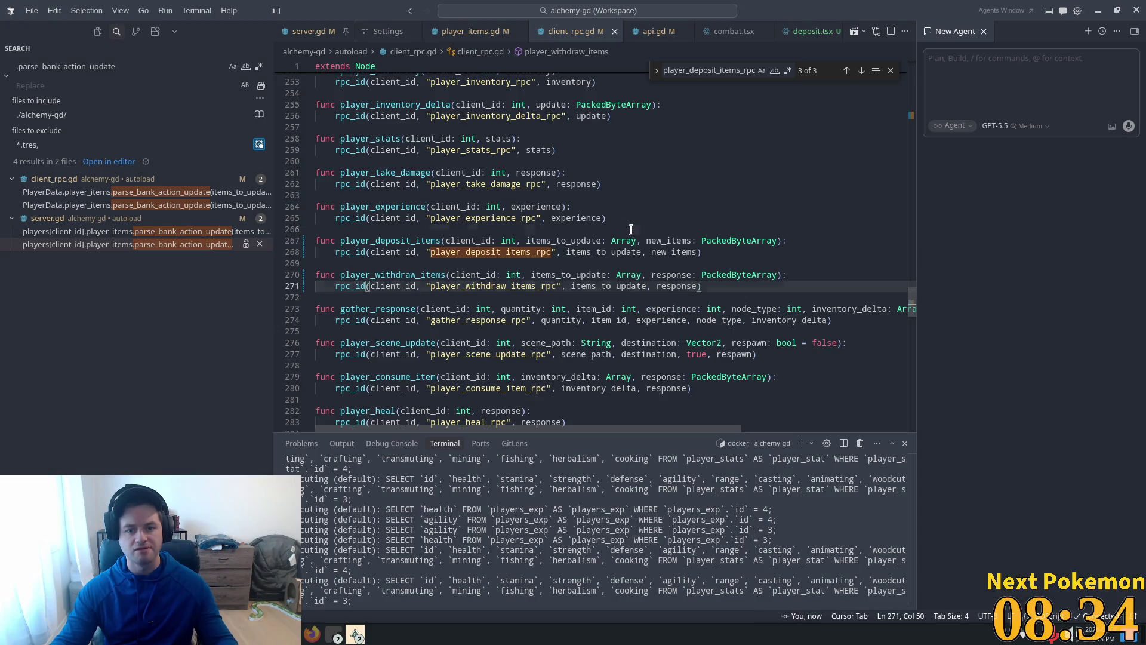
pyautogui.click(636, 230)
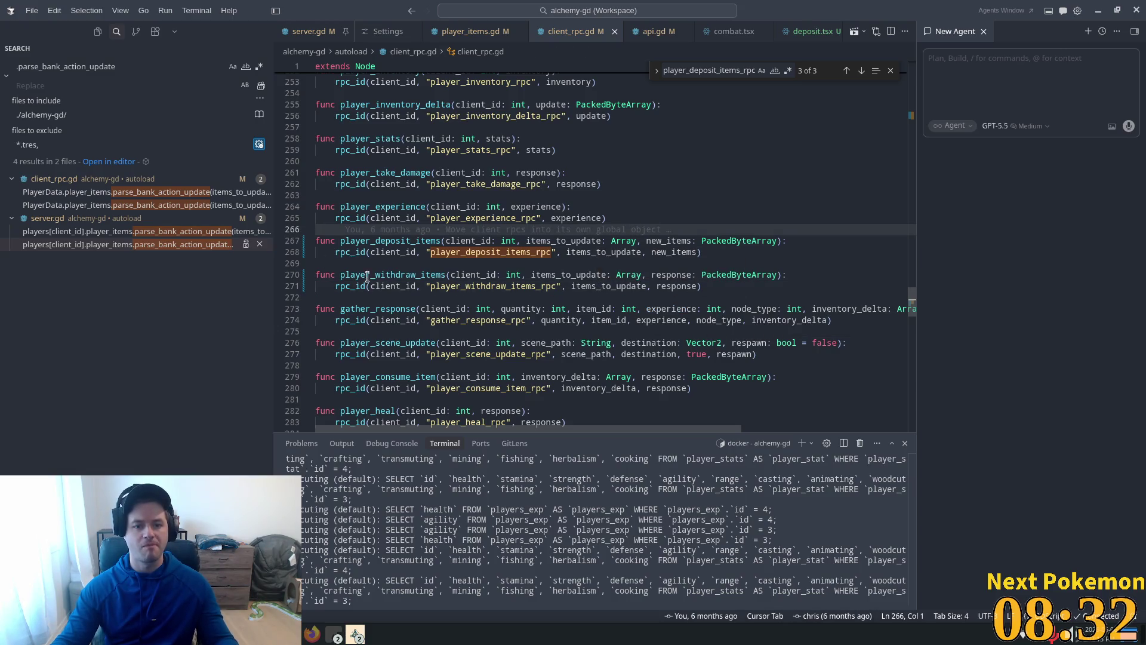
pyautogui.hotkey('alt', 'Tab')
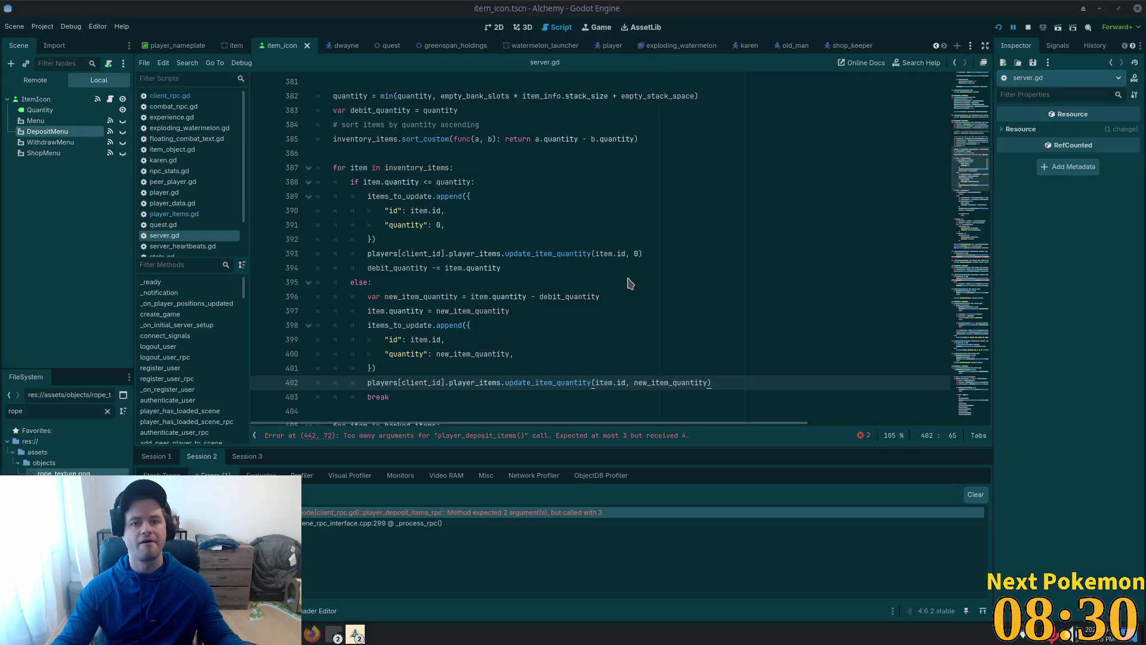
# Rerun the game and delete '[], ' from line 442's player_deposit_items call in server.gd
pyautogui.press('F5')
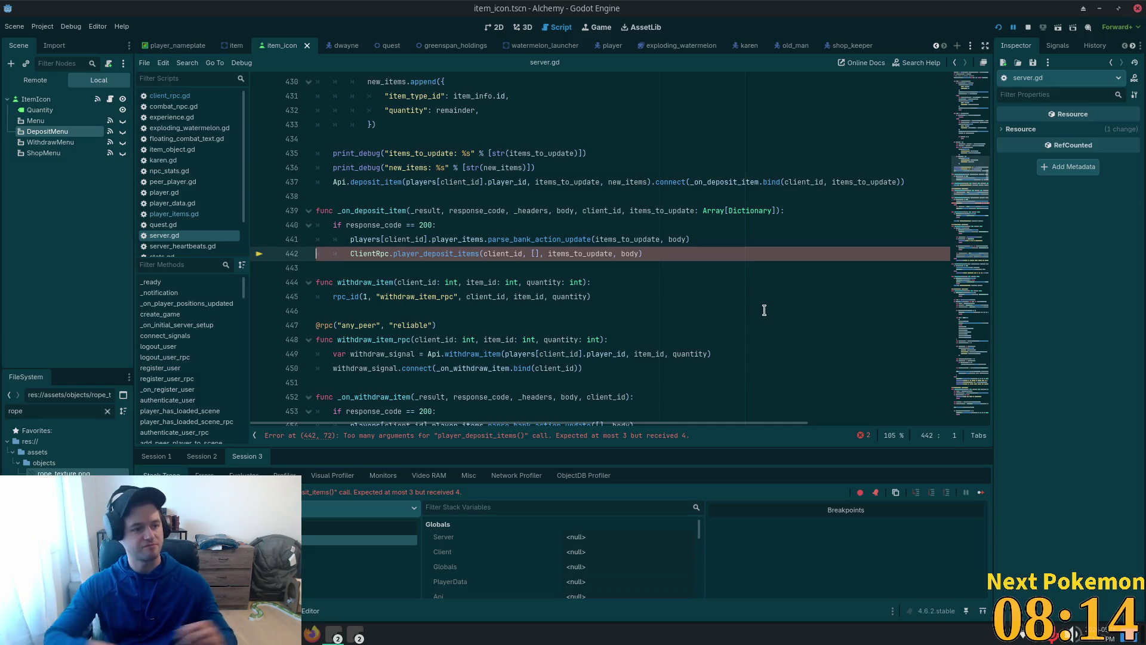
pyautogui.click(519, 227)
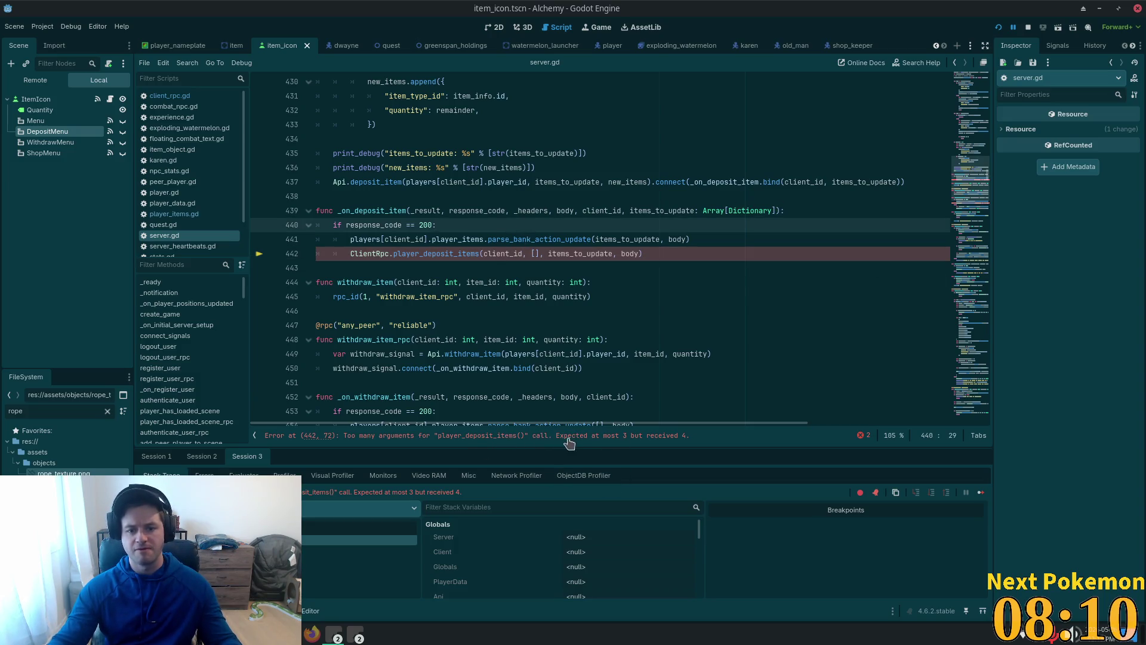
pyautogui.click(548, 253)
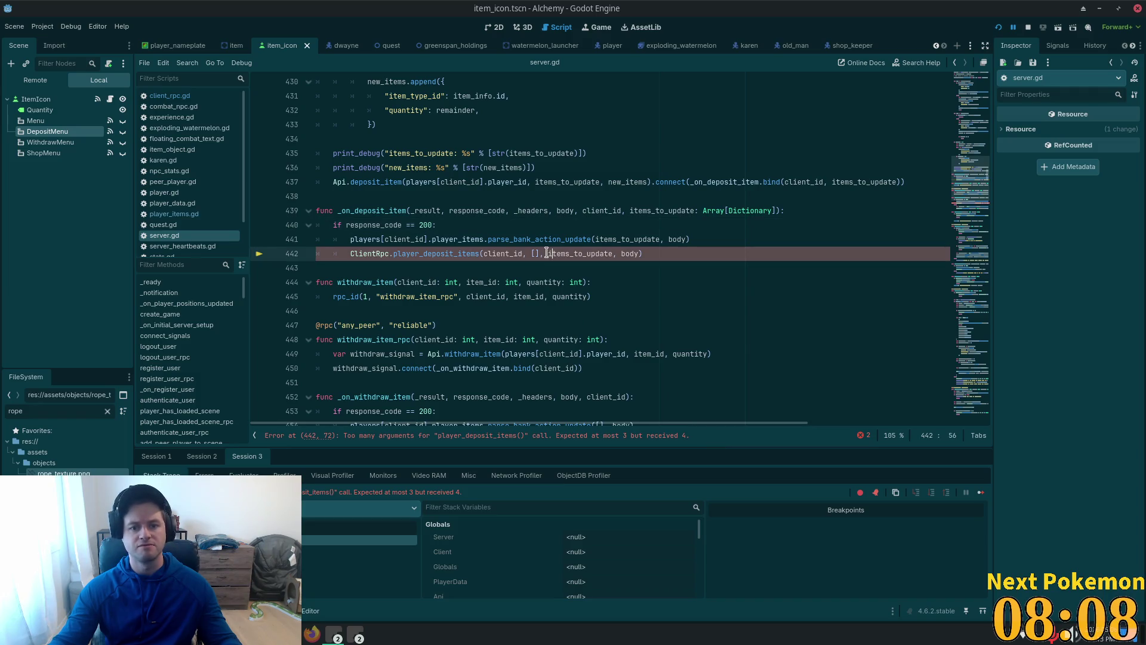
pyautogui.moveTo(550, 253); pyautogui.dragTo(528, 257)
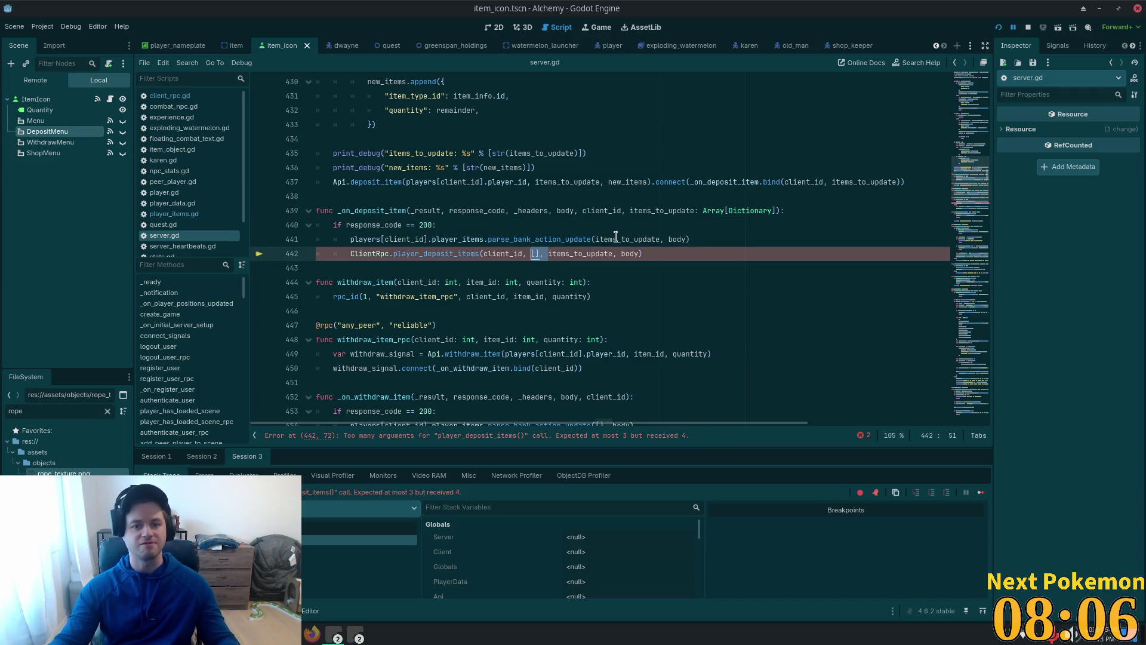
pyautogui.press('BackSpace')
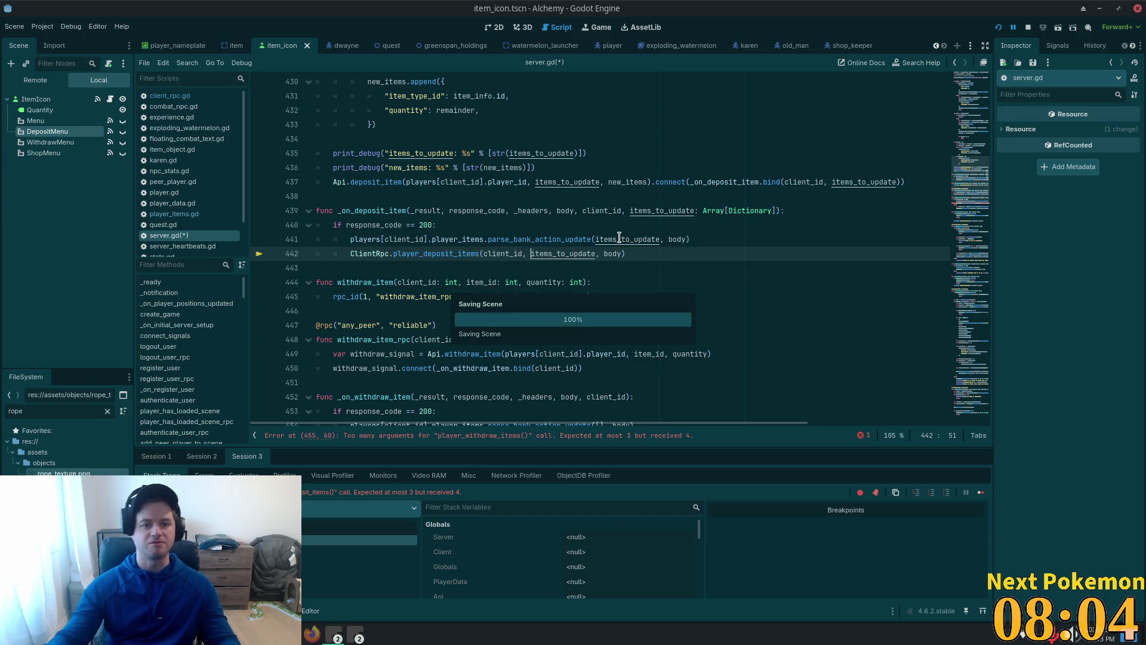
pyautogui.click(638, 196)
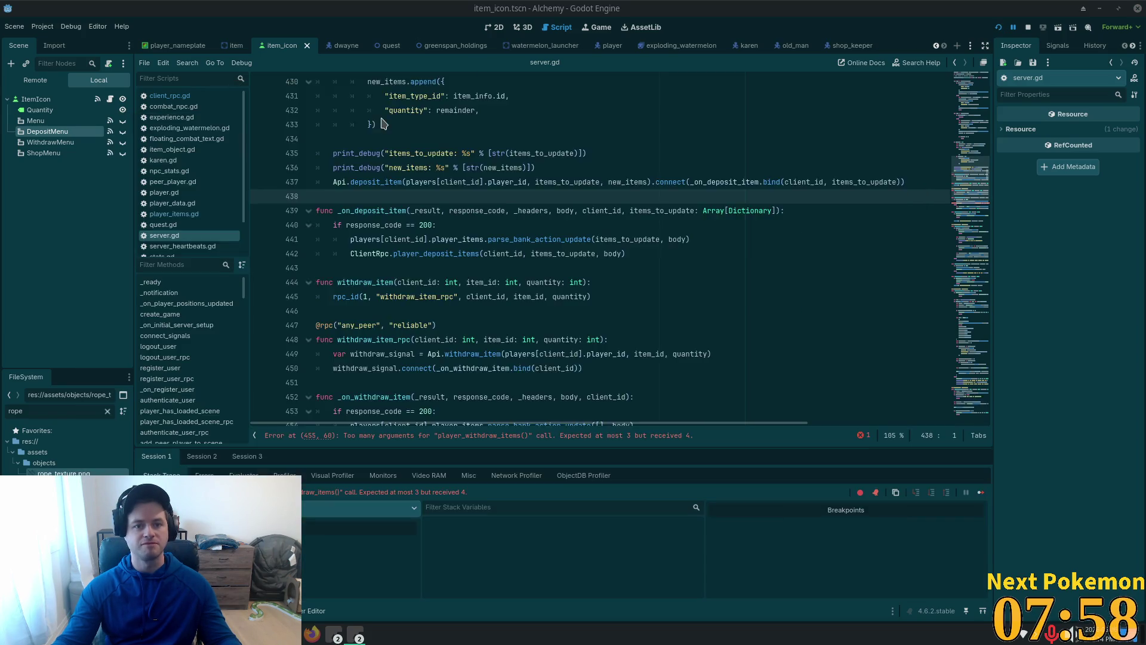
pyautogui.click(486, 254)
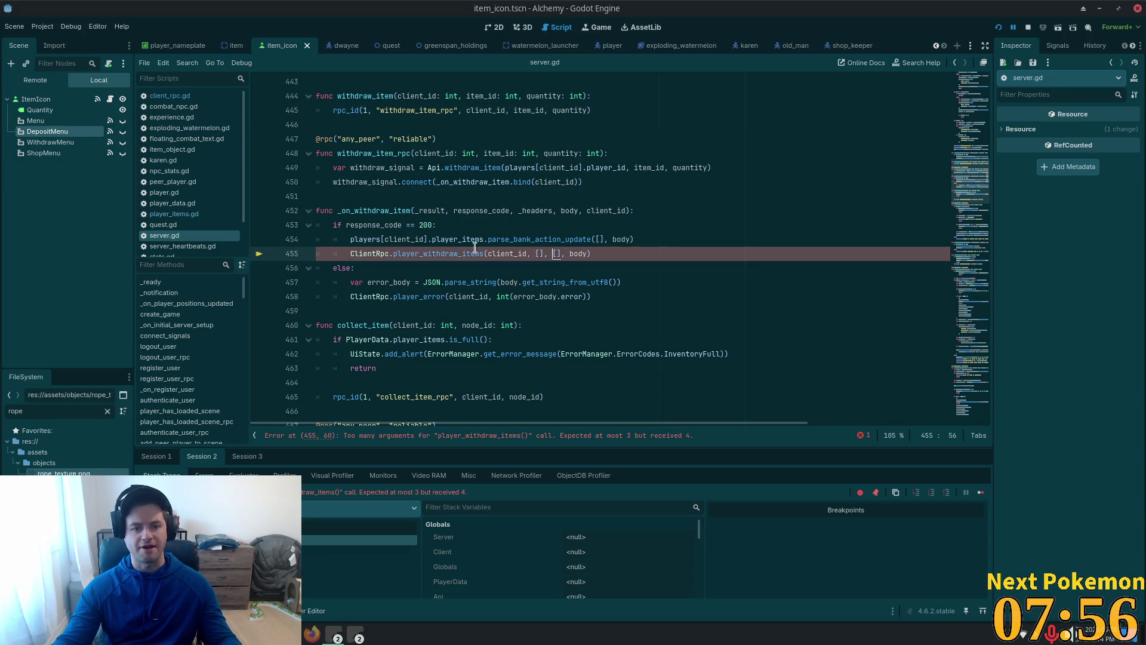